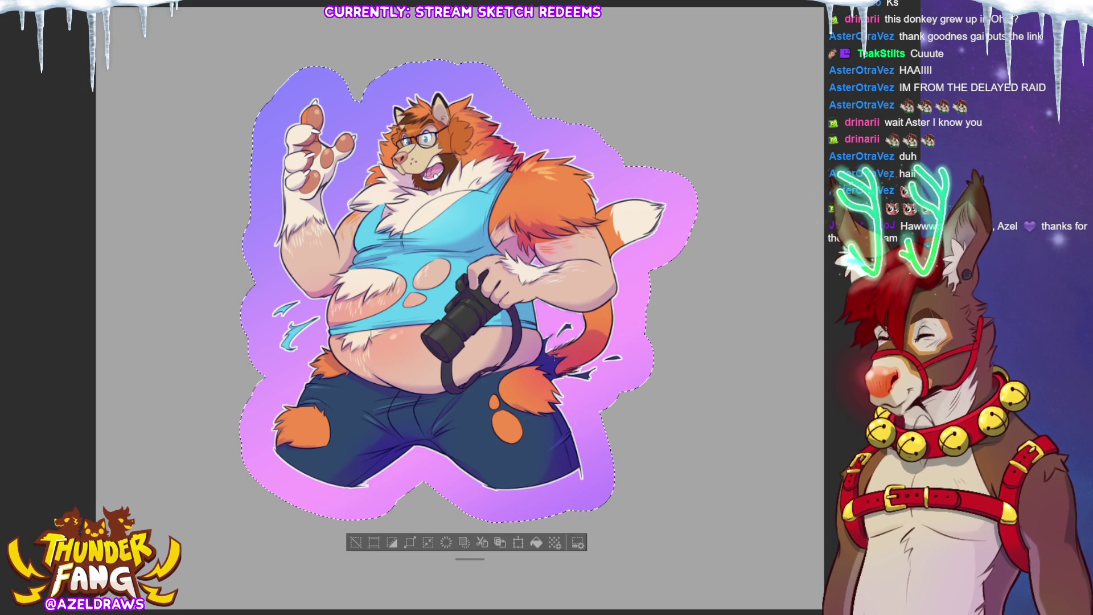
Remove the purple-to-pink gradient and fill the border around the character with flat pale mint green.
key("ctrl+z")
left_click_drag(430, 483, 422, 500)
key("ctrl+z")
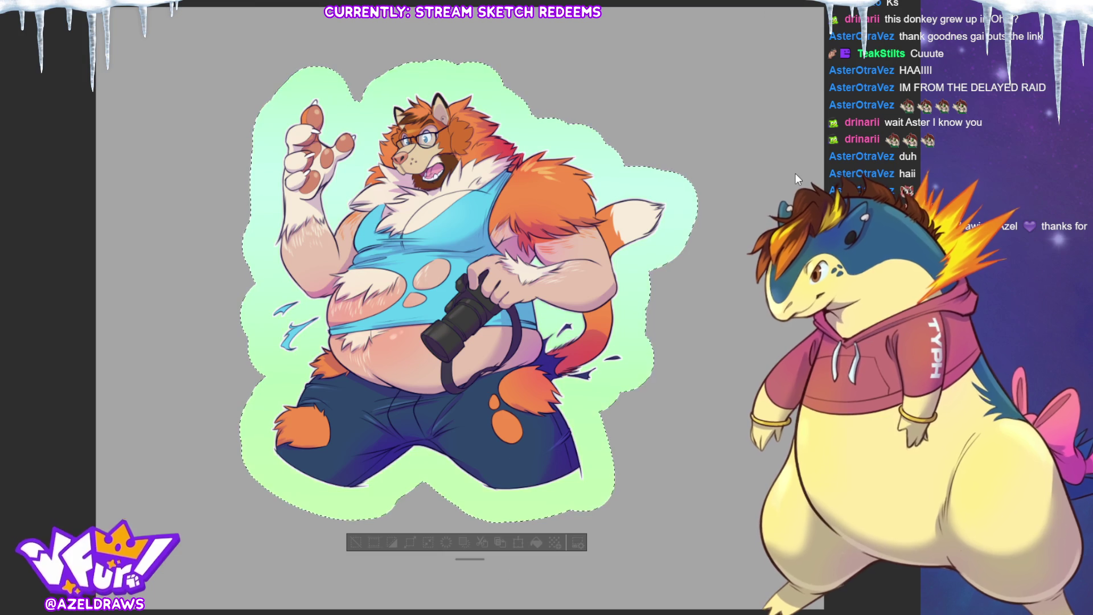
key("alt+BackSpace")
key("ctrl+d")
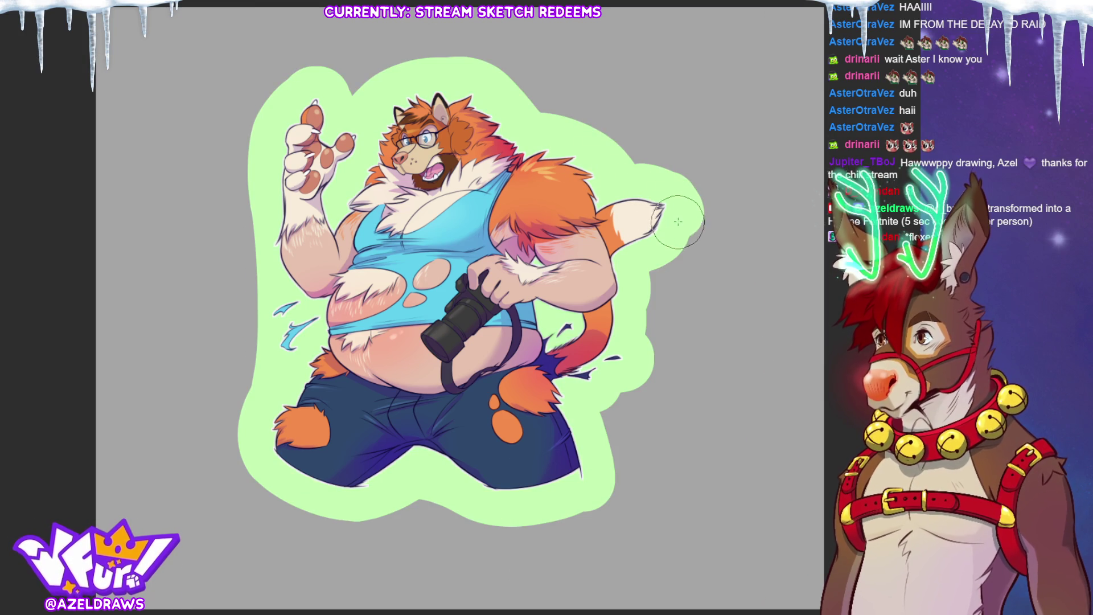
Reshape the green border beside the tail and lower right, smoothing it from head to tail.
left_click_drag(669, 166, 679, 213)
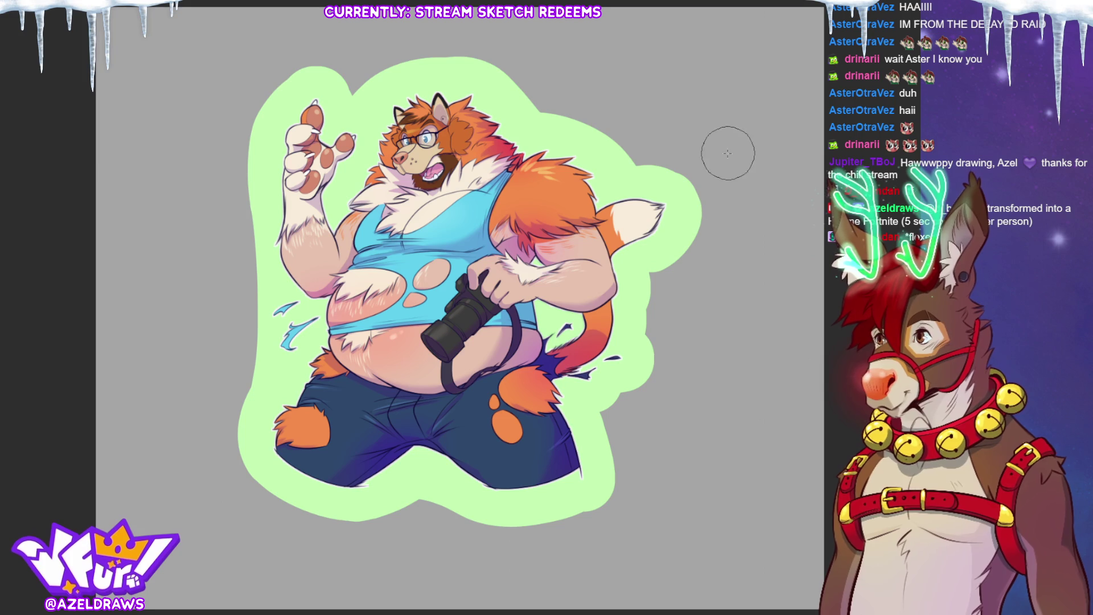
mouse_move(697, 159)
left_mouse_down()
mouse_move(712, 183)
mouse_move(712, 219)
mouse_move(675, 280)
left_mouse_up()
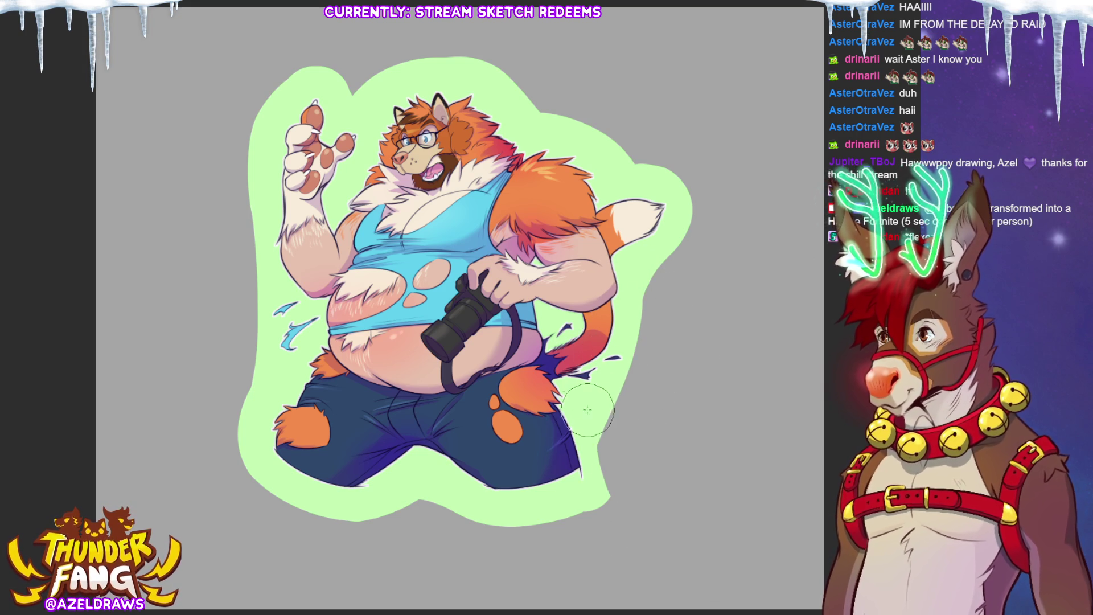
mouse_move(578, 410)
left_mouse_down()
mouse_move(585, 488)
mouse_move(586, 393)
mouse_move(591, 488)
mouse_move(612, 519)
left_mouse_up()
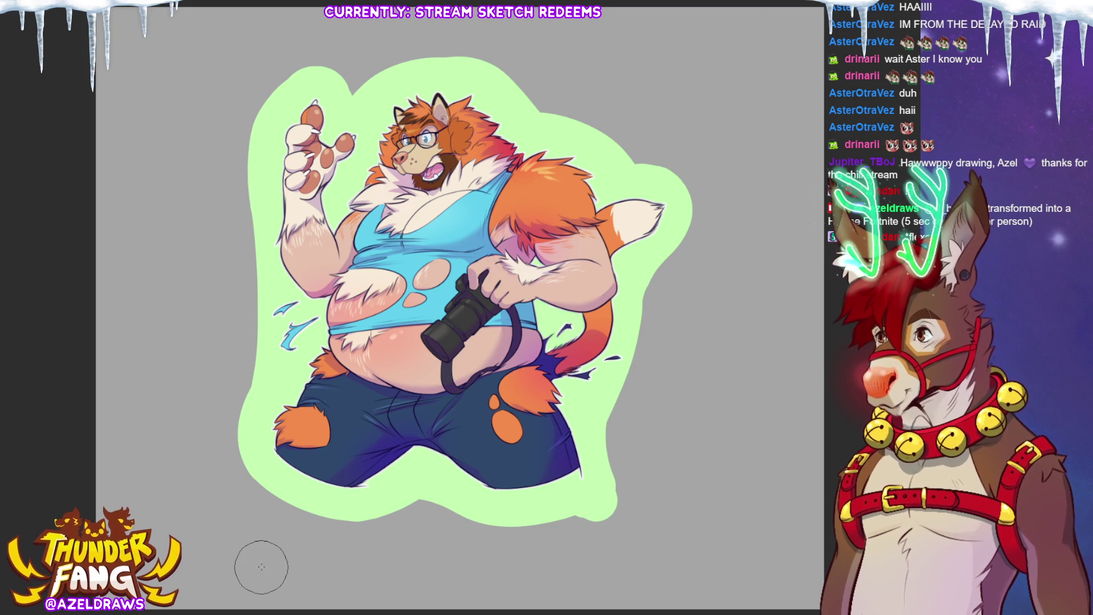
mouse_move(495, 117)
left_mouse_down()
mouse_move(472, 85)
mouse_move(644, 188)
left_mouse_up()
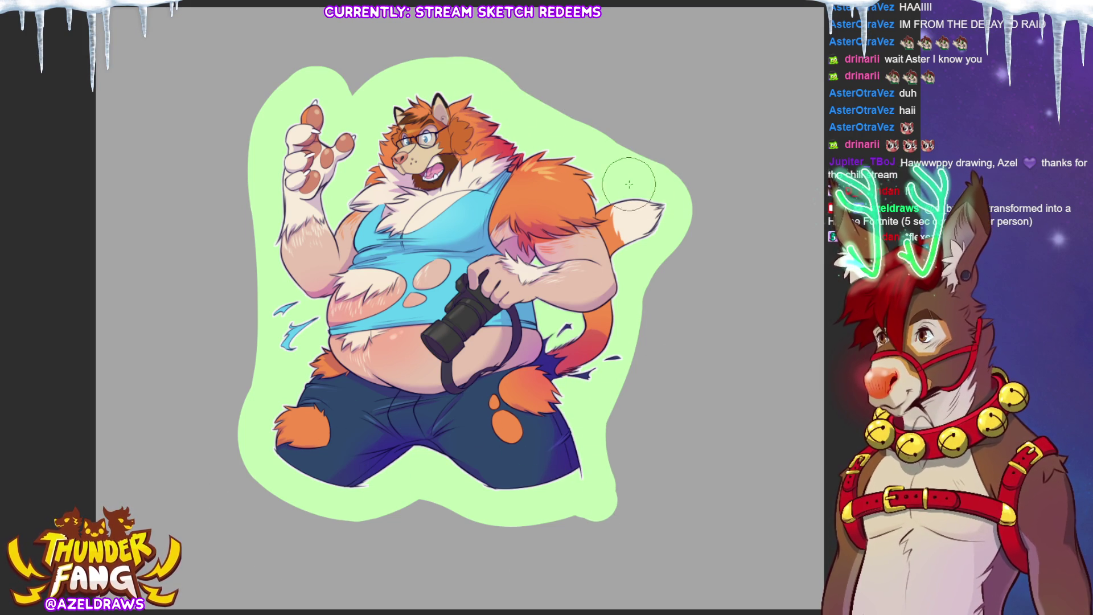
Adjust the green backdrop's top edge above the character's head.
mouse_move(569, 69)
left_mouse_down()
mouse_move(507, 40)
mouse_move(524, 74)
mouse_move(558, 97)
left_mouse_up()
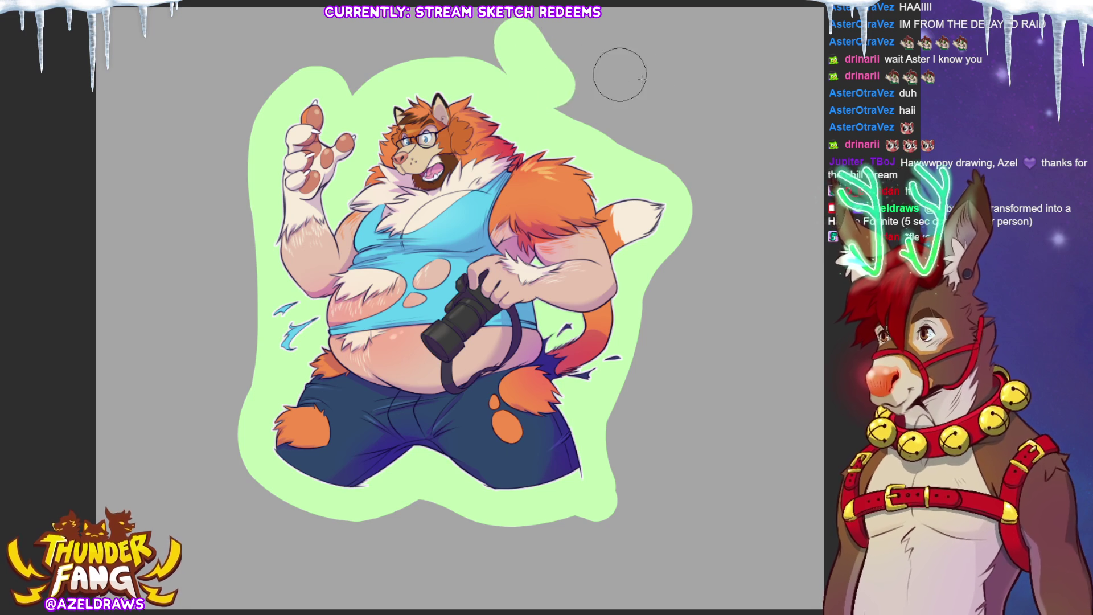
key("ctrl+z")
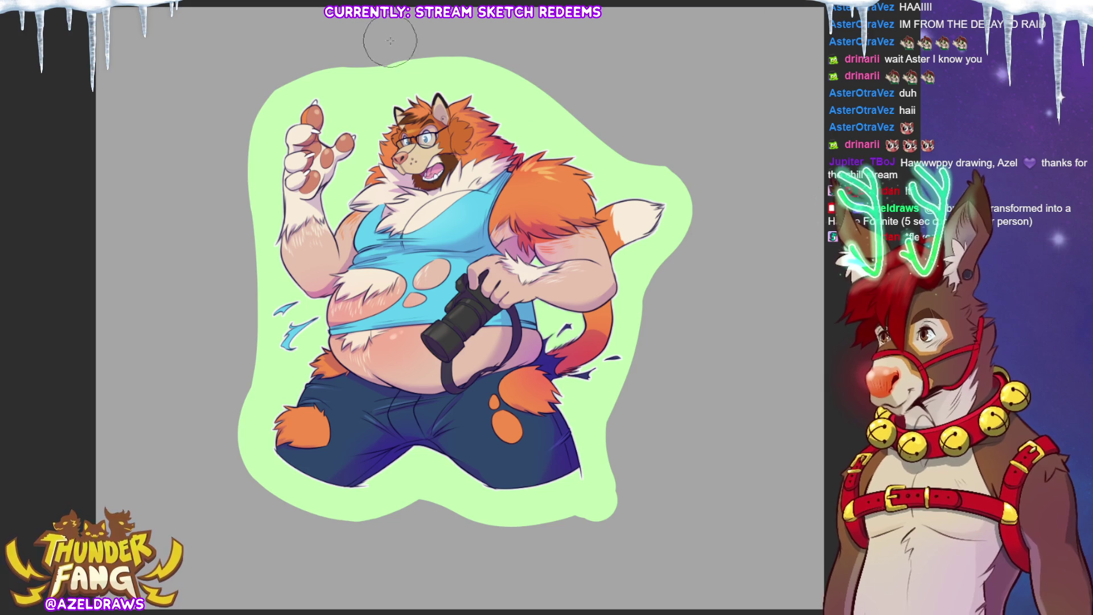
left_click_drag(281, 61, 546, 61)
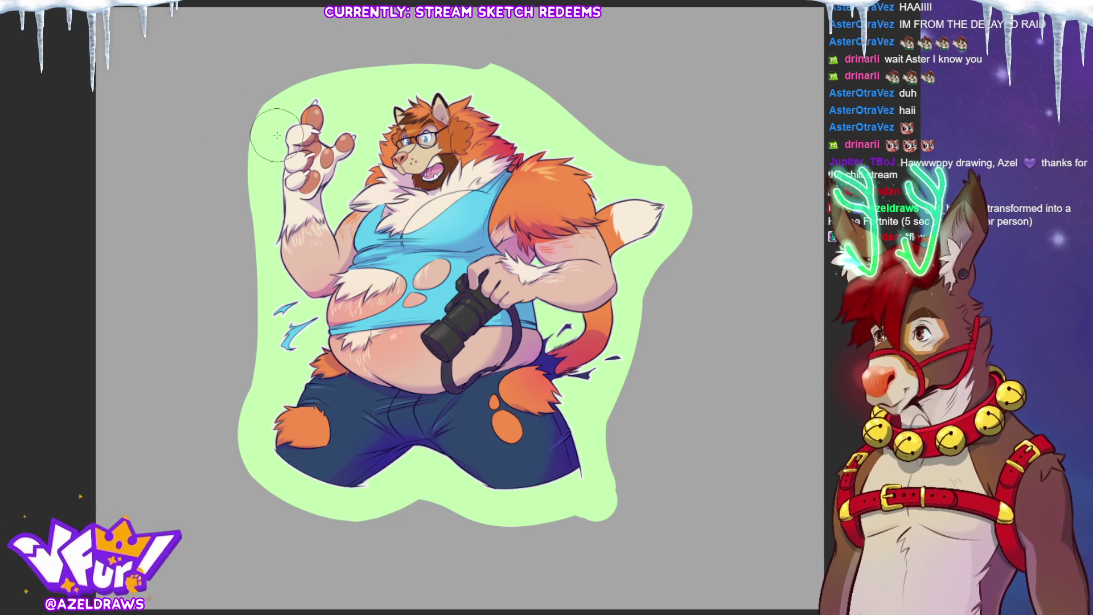
mouse_move(297, 106)
left_mouse_down()
mouse_move(361, 79)
mouse_move(415, 76)
mouse_move(515, 105)
left_mouse_up()
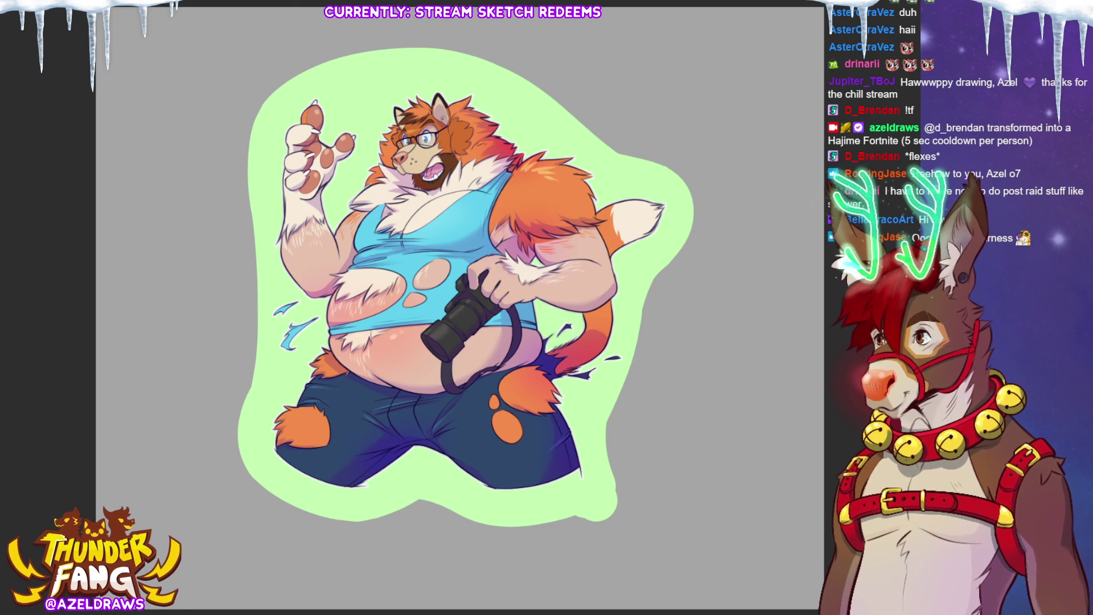
Letter 'HYPER' in large dark-purple type across the character's legs.
mouse_move(199, 474)
left_mouse_down()
mouse_move(541, 575)
mouse_move(700, 595)
left_mouse_up()
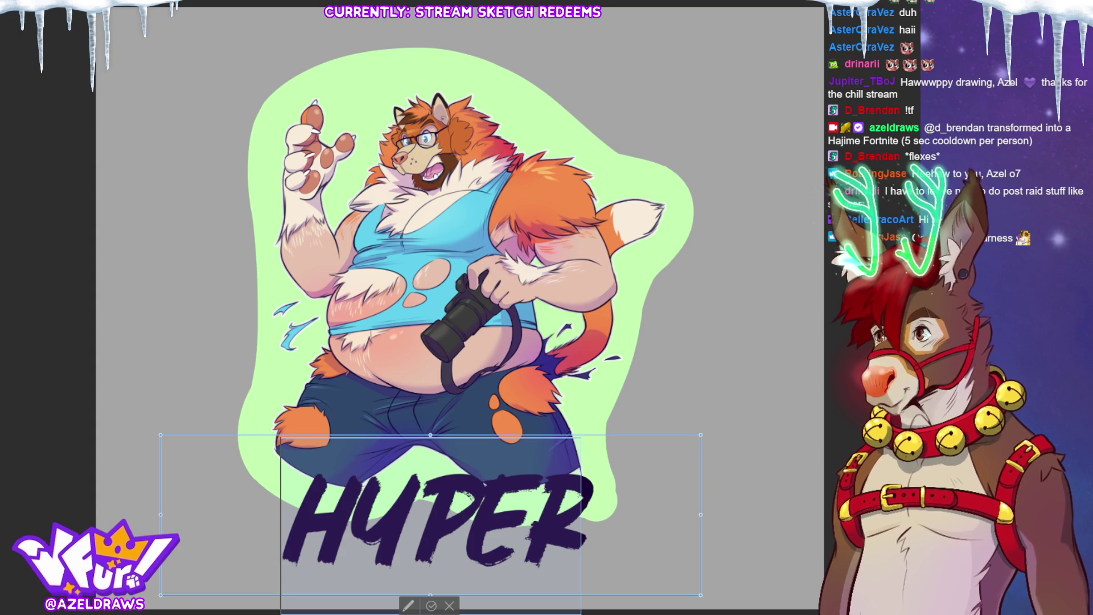
key("ctrl+z")
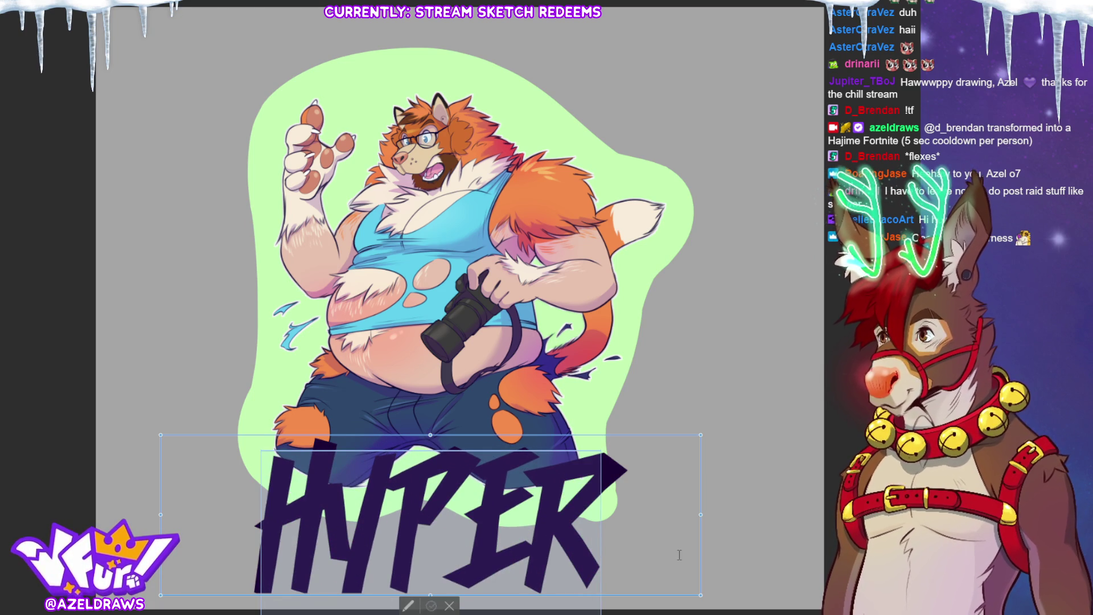
Switch the HYPER text to a jagged, spiky display font and commit it.
key("Return")
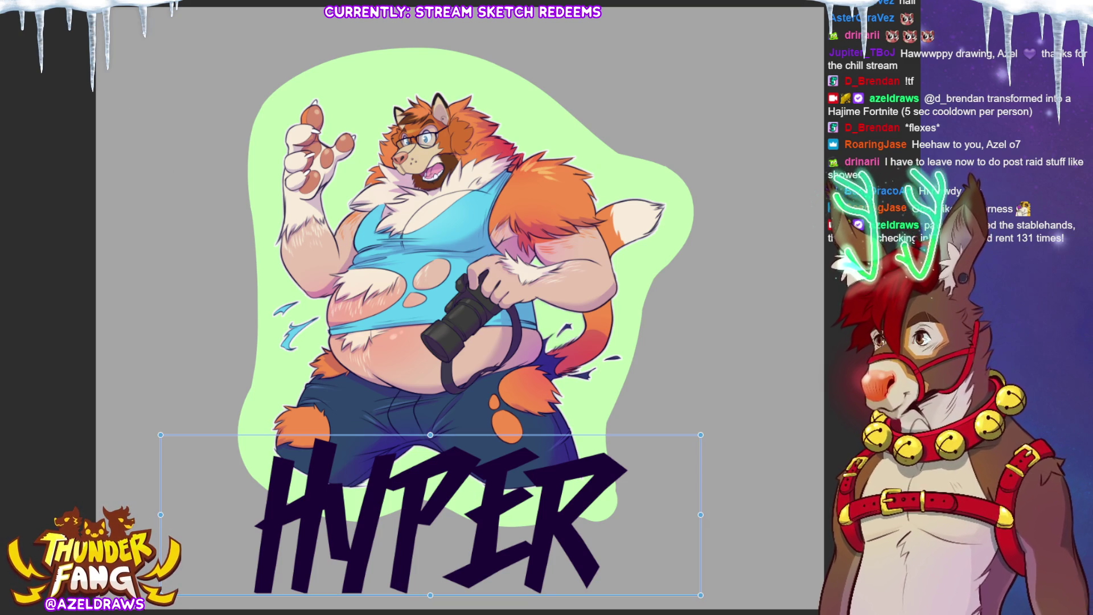
key("ctrl+d")
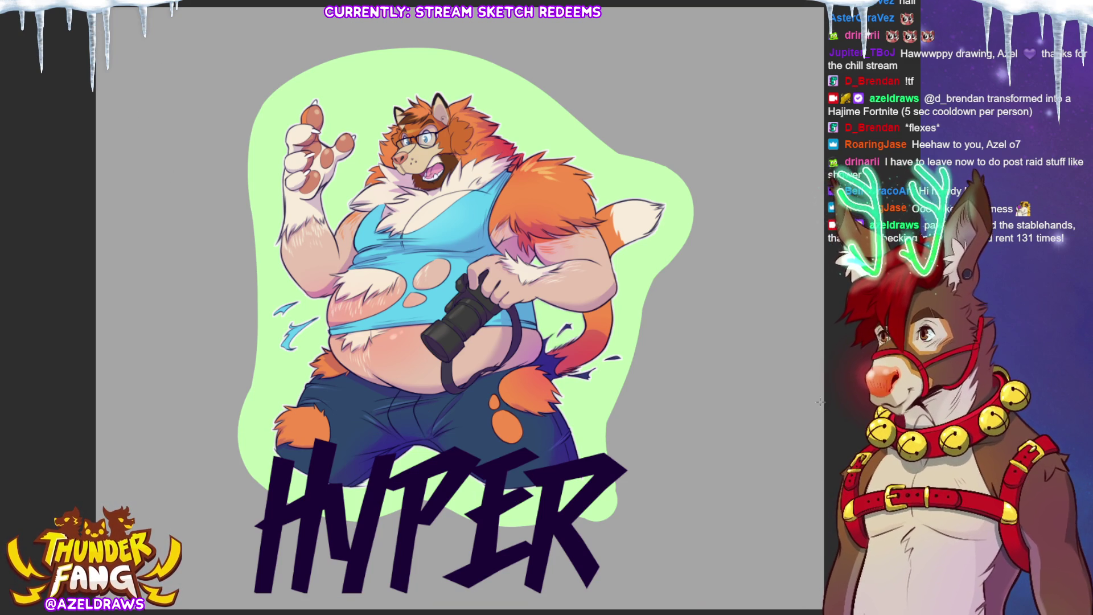
Skew the HYPER lettering's corners, widening the left and tilting the right side upward.
key("ctrl+t")
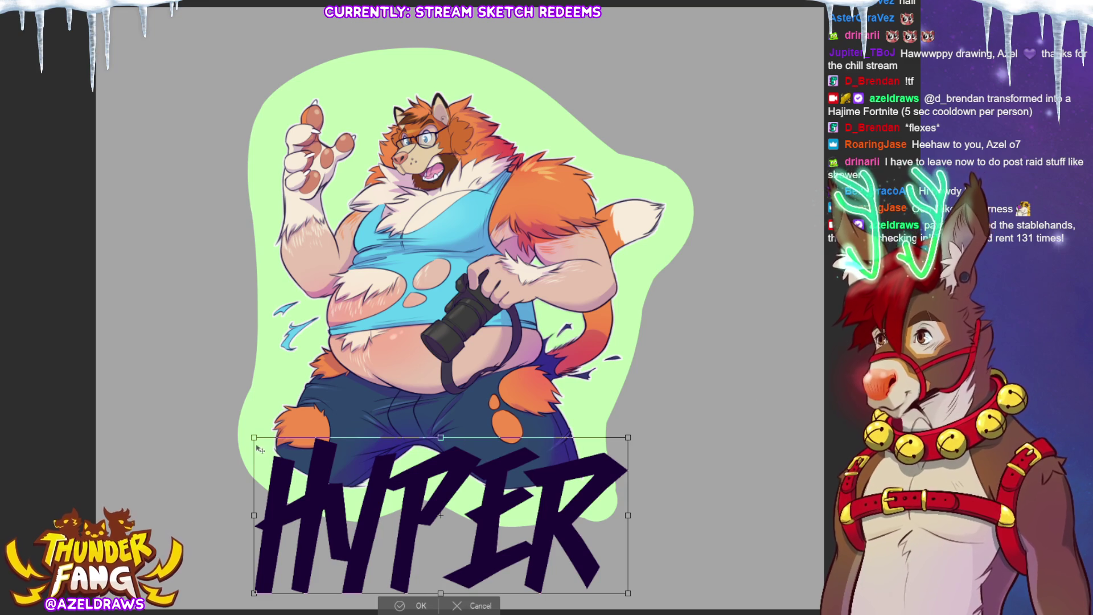
left_click_drag(255, 438, 190, 430)
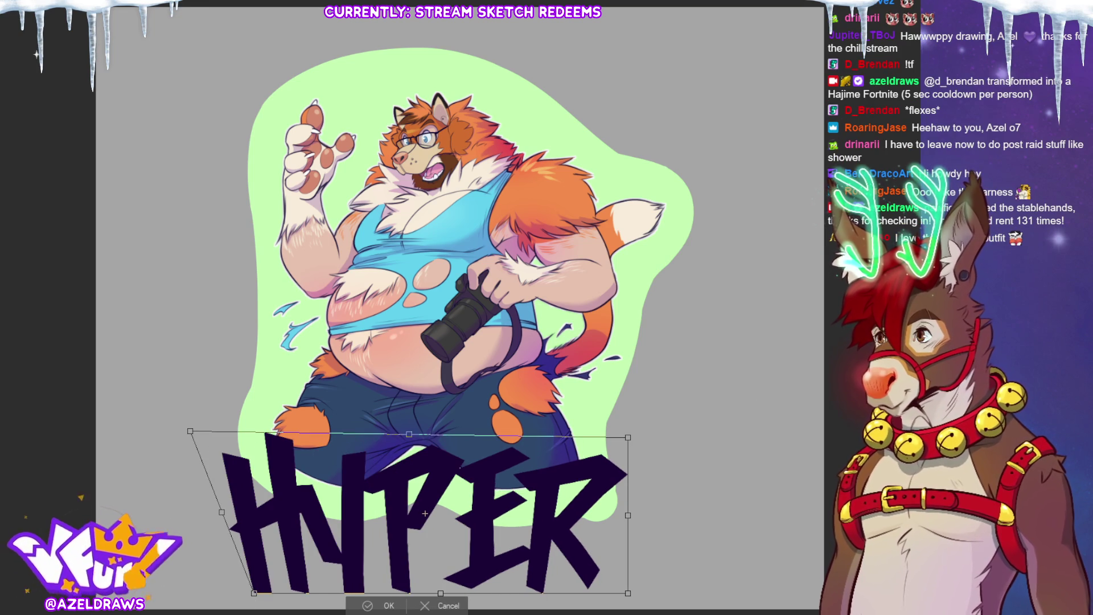
left_click_drag(255, 593, 223, 602)
mouse_move(628, 515)
left_mouse_down()
mouse_move(650, 489)
mouse_move(644, 479)
left_mouse_up()
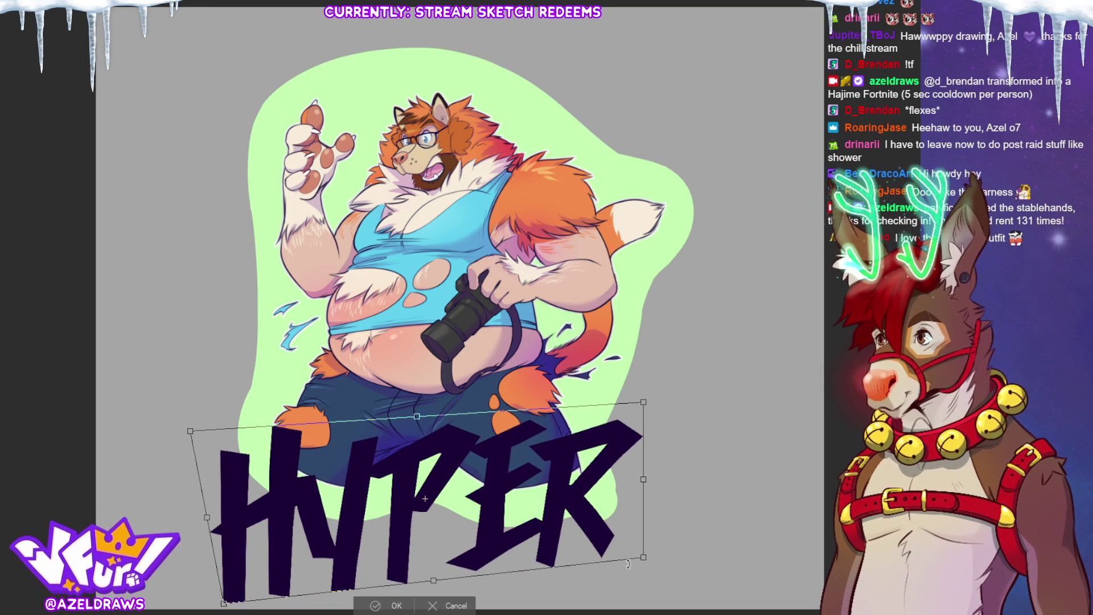
left_click_drag(644, 559, 640, 531)
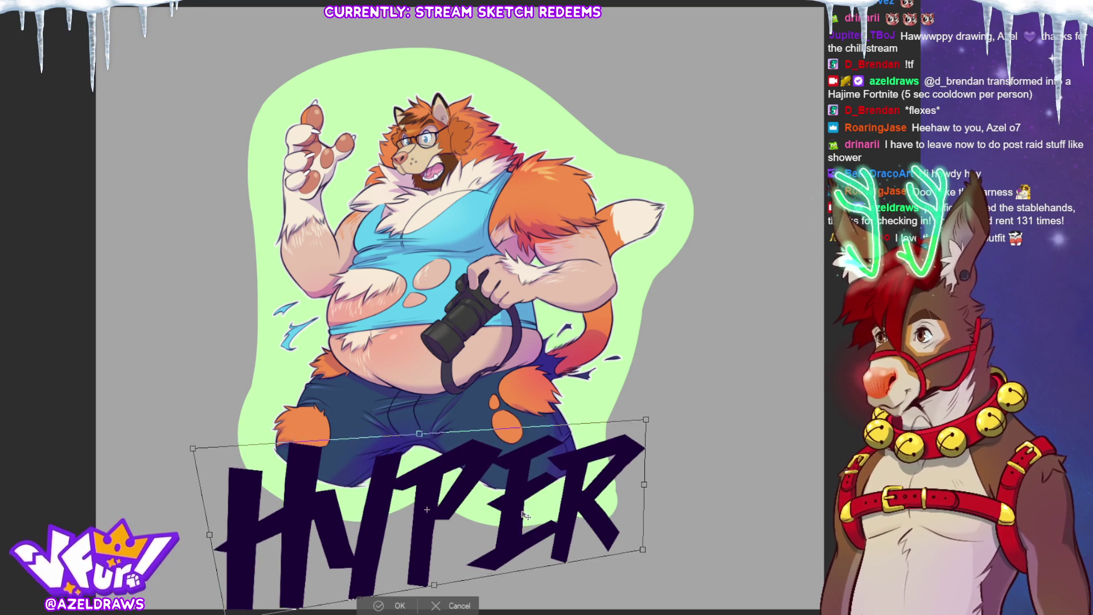
scroll(709, 326, "down", 1)
scroll(439, 432, "up", 2)
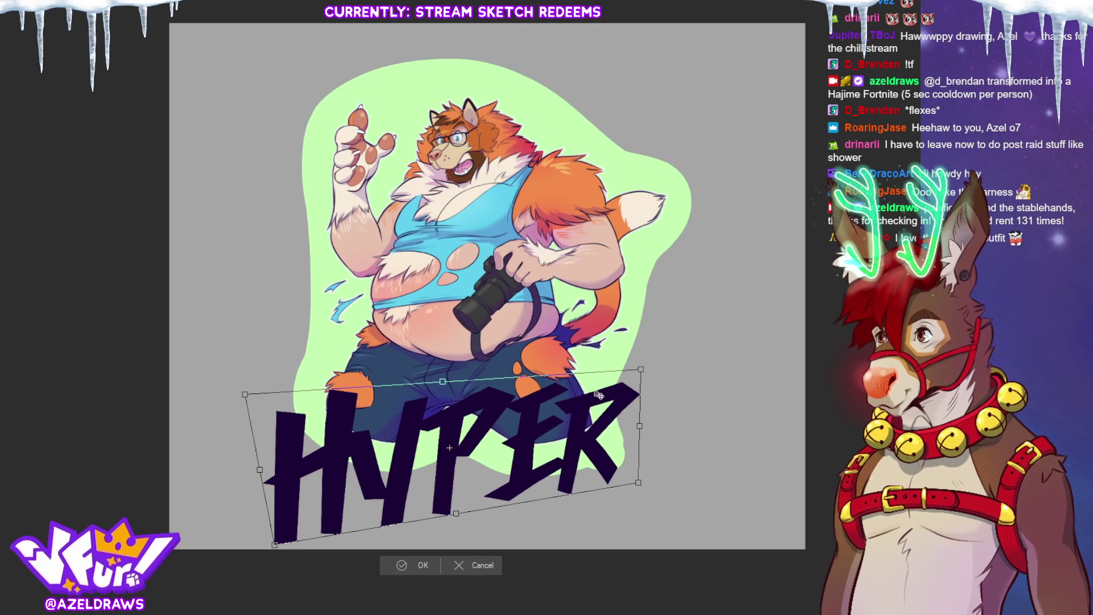
left_click(406, 565)
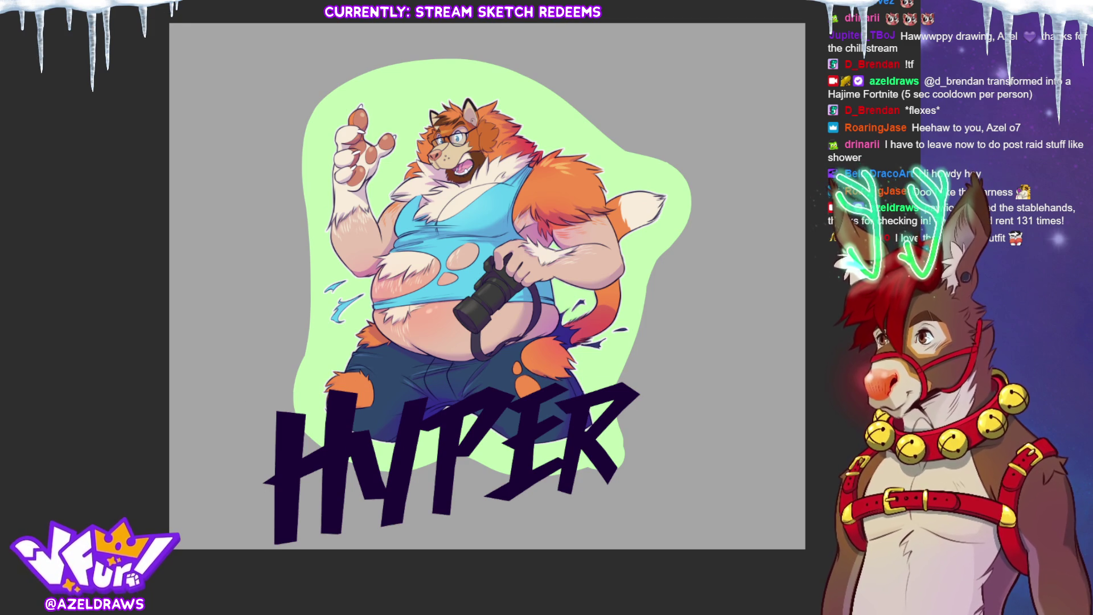
Nudge the HYPER lettering slightly to the right across the legs.
key("ctrl+t")
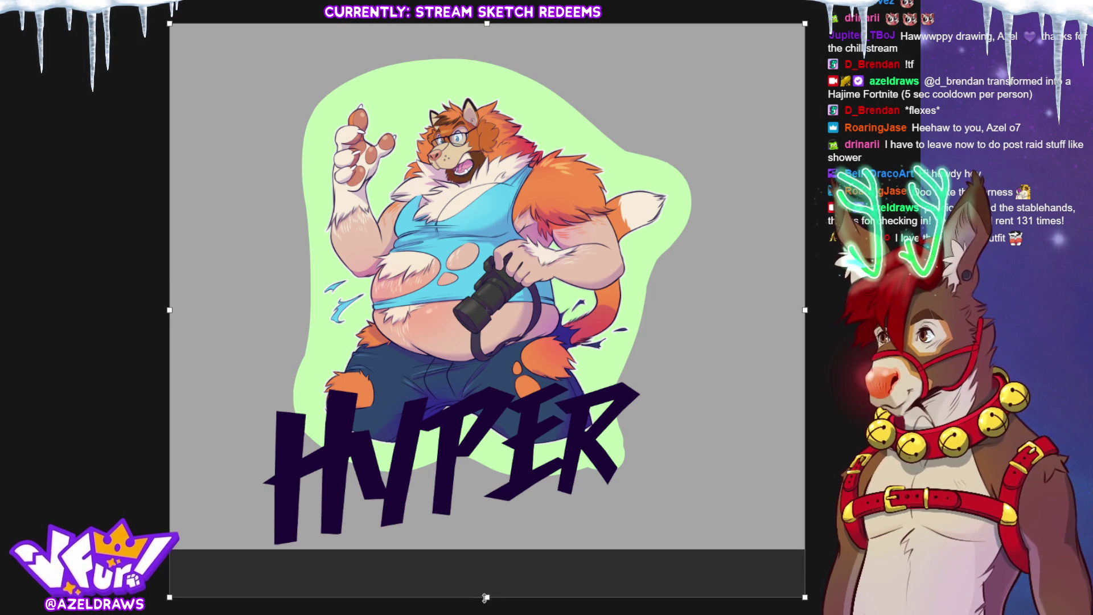
key("Return")
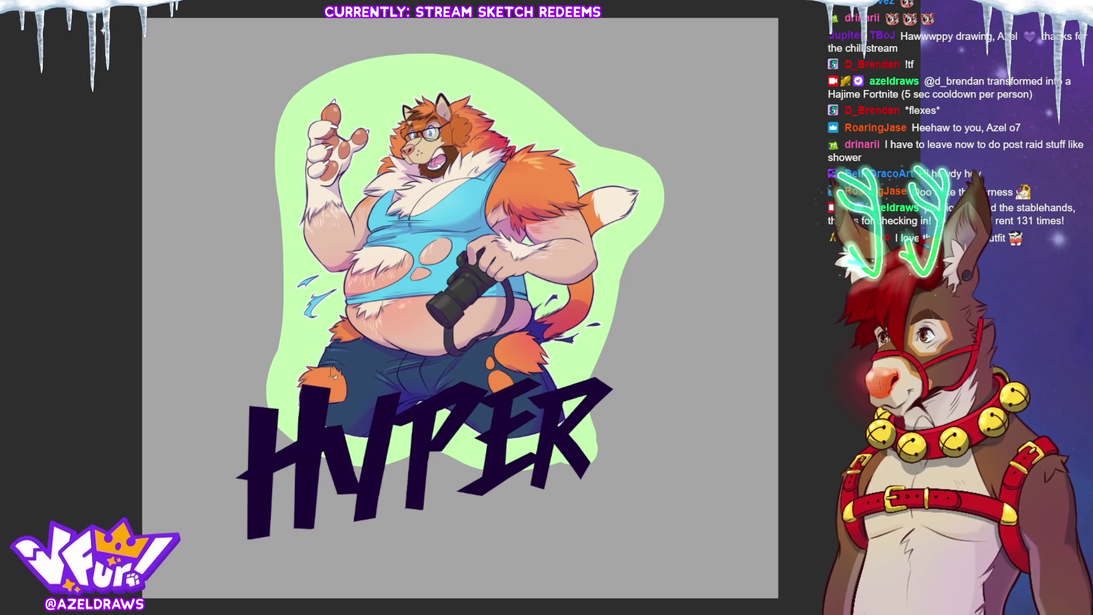
key("ctrl+t")
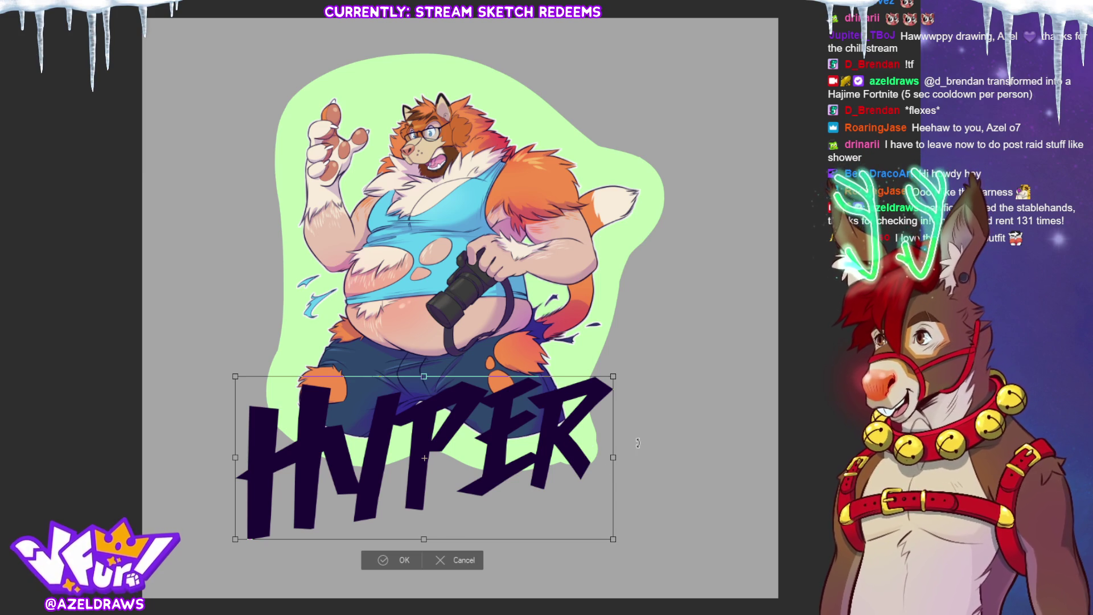
left_click_drag(437, 453, 452, 454)
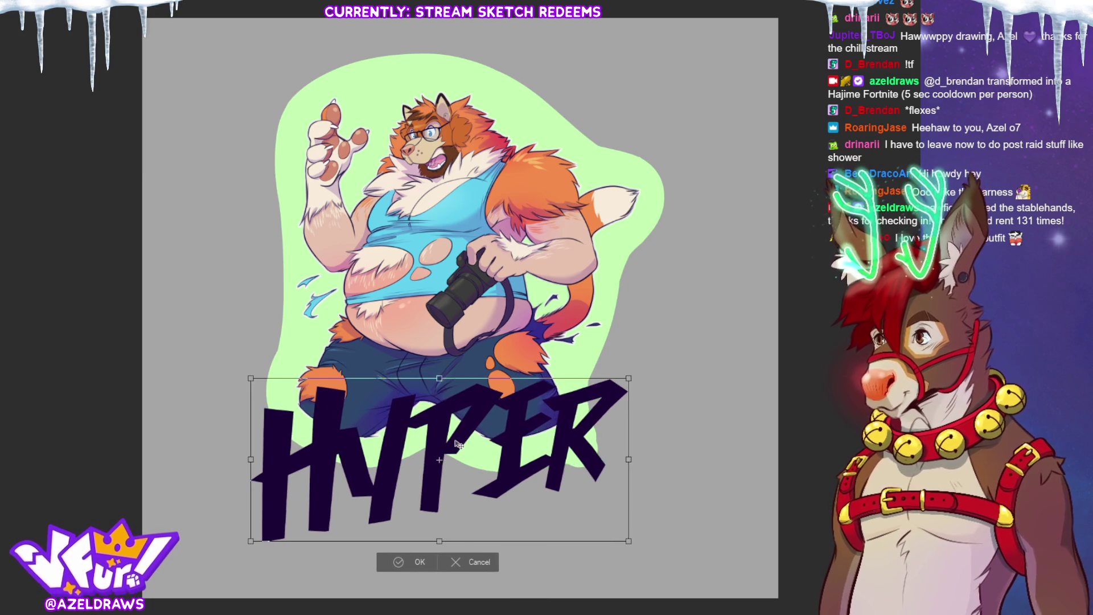
left_click(398, 562)
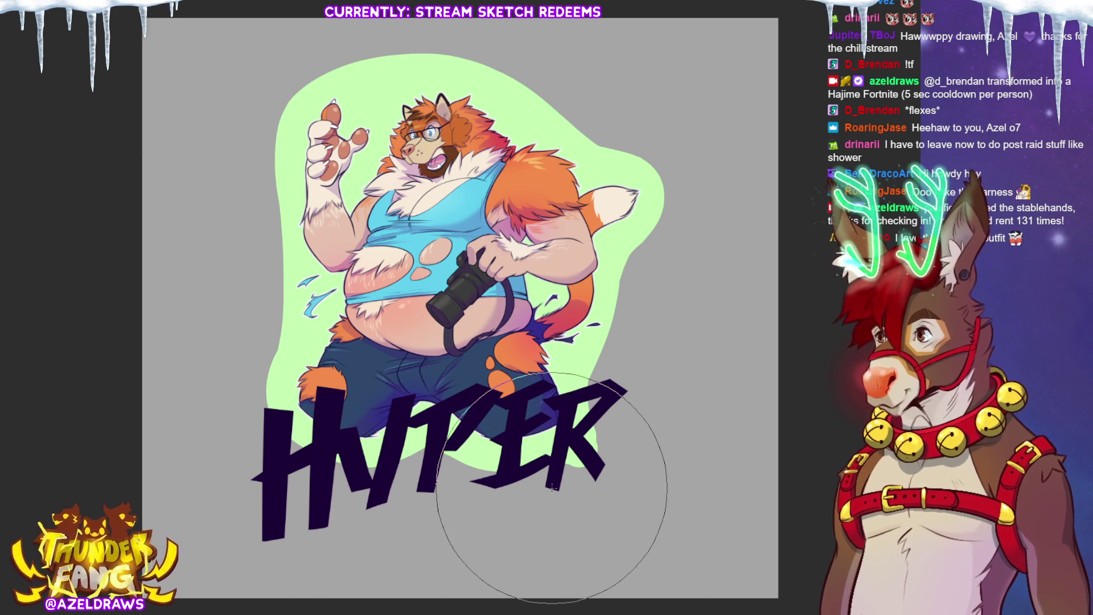
Liquify the P and Y, then skew HYPER into a slant and lower it slightly.
mouse_move(551, 487)
left_mouse_down()
mouse_move(398, 435)
mouse_move(484, 434)
mouse_move(293, 451)
left_mouse_up()
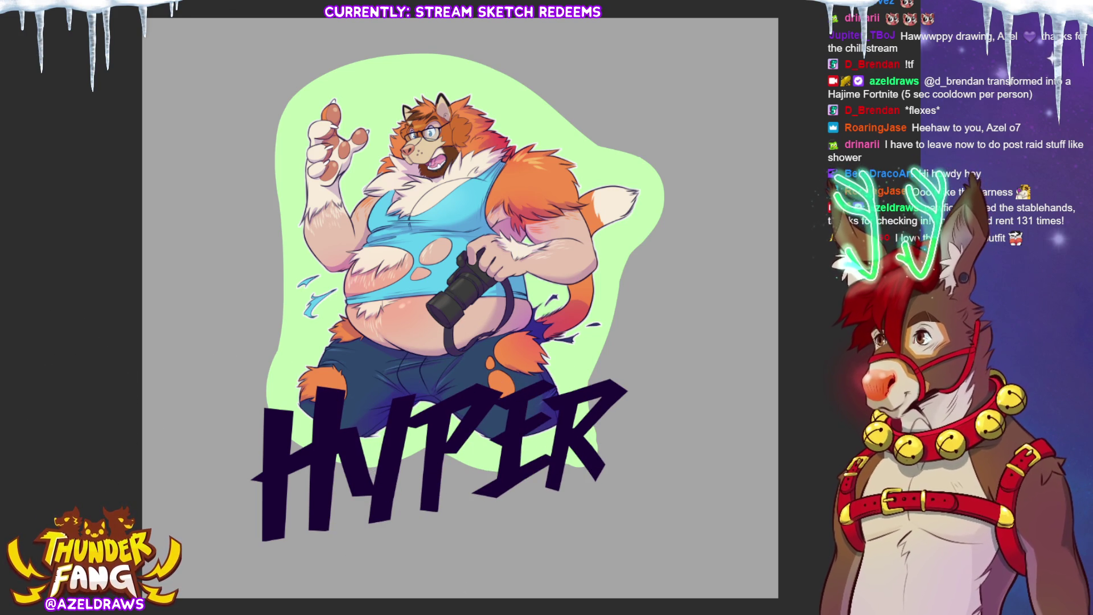
key("ctrl+t")
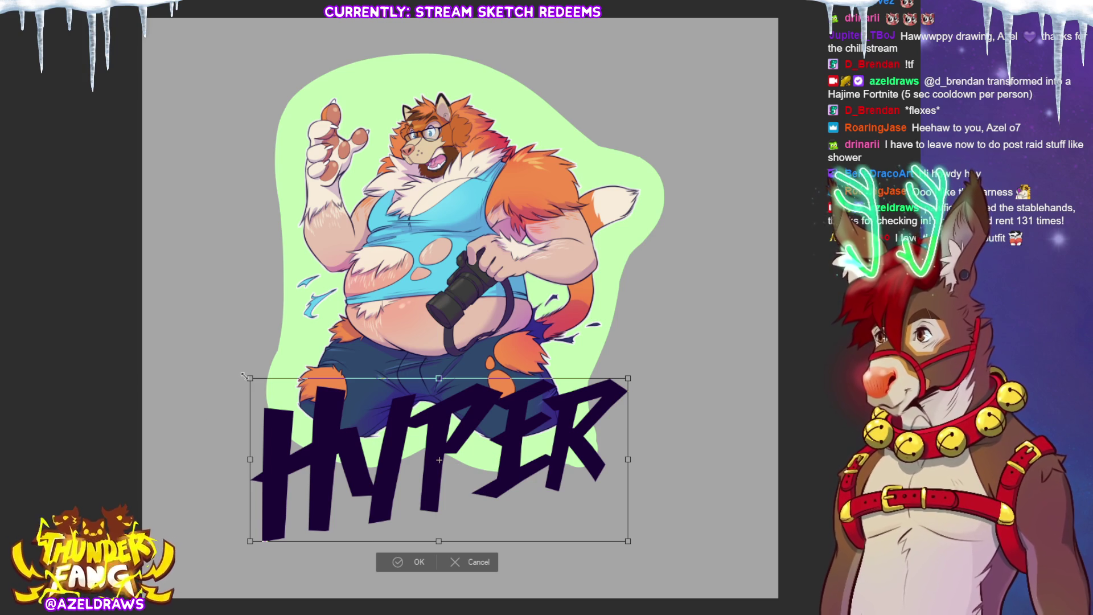
left_click_drag(249, 377, 223, 367)
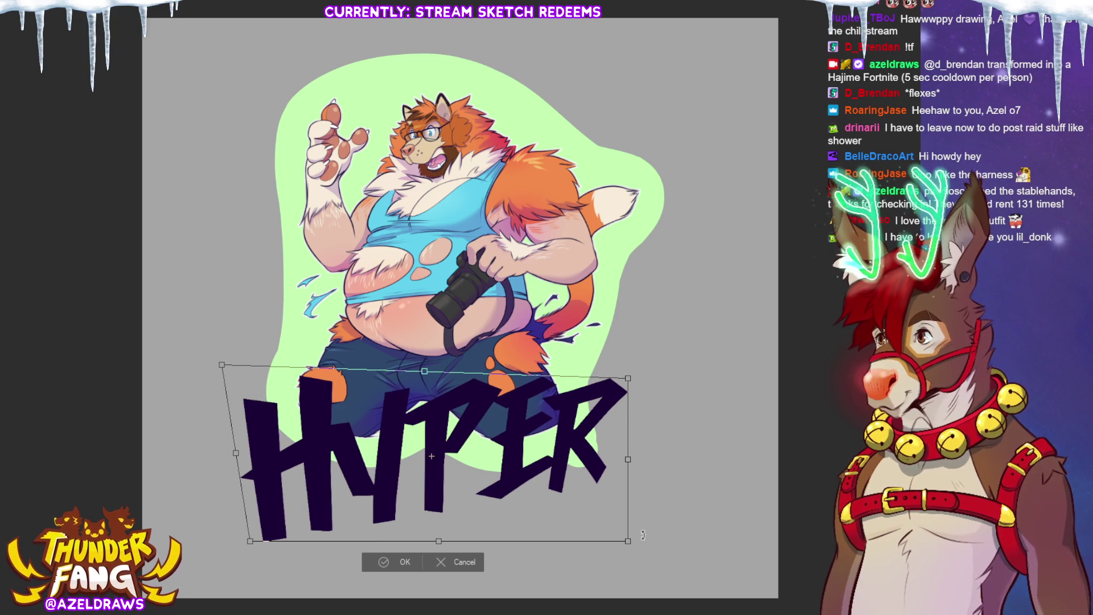
left_click_drag(628, 542, 631, 521)
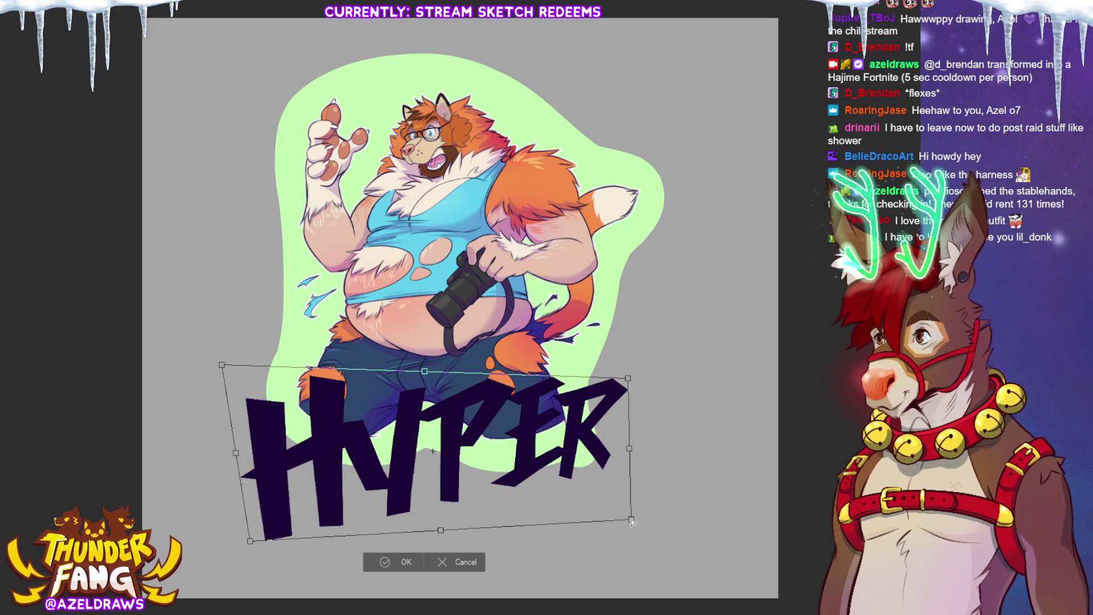
mouse_move(414, 436)
left_mouse_down()
mouse_move(410, 457)
mouse_move(425, 455)
left_mouse_up()
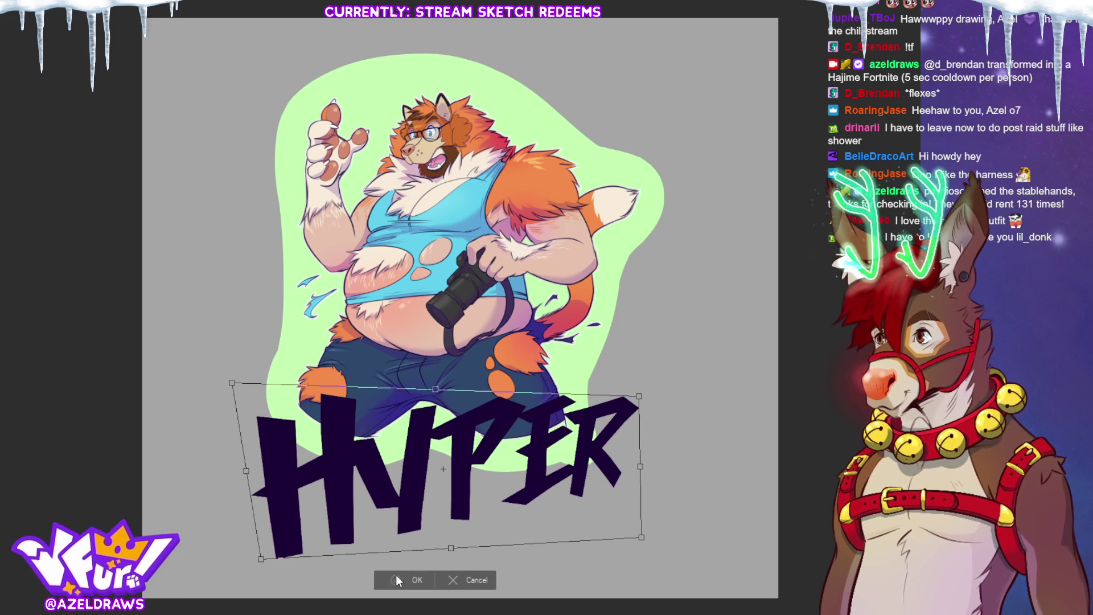
left_click(397, 577)
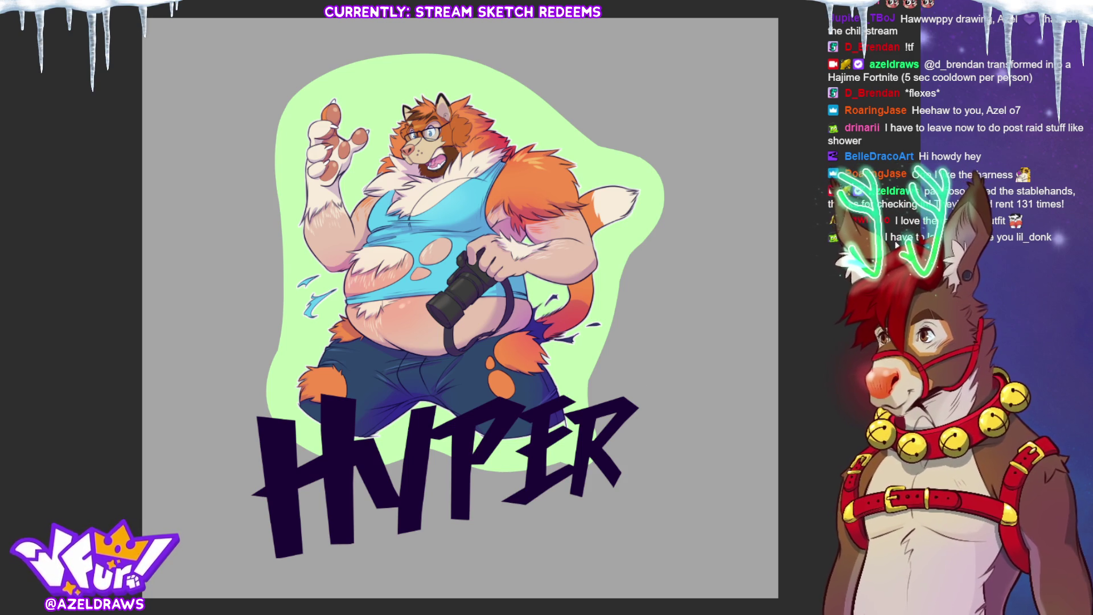
Recolour the HYPER lettering white, then lavender purple, and outline a shape beside the E.
key("alt+BackSpace")
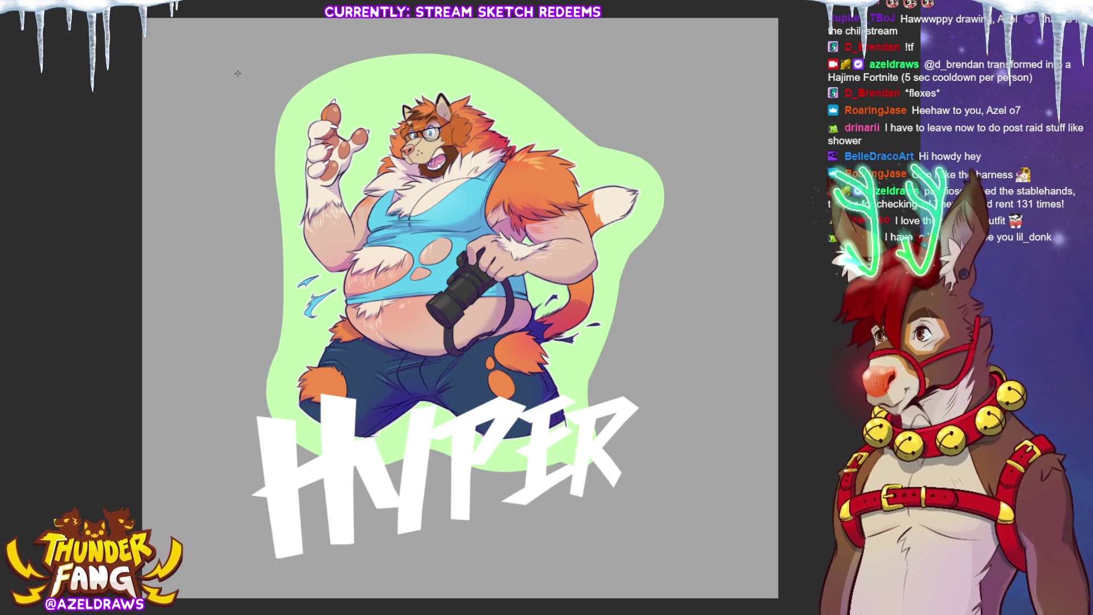
key("alt+BackSpace")
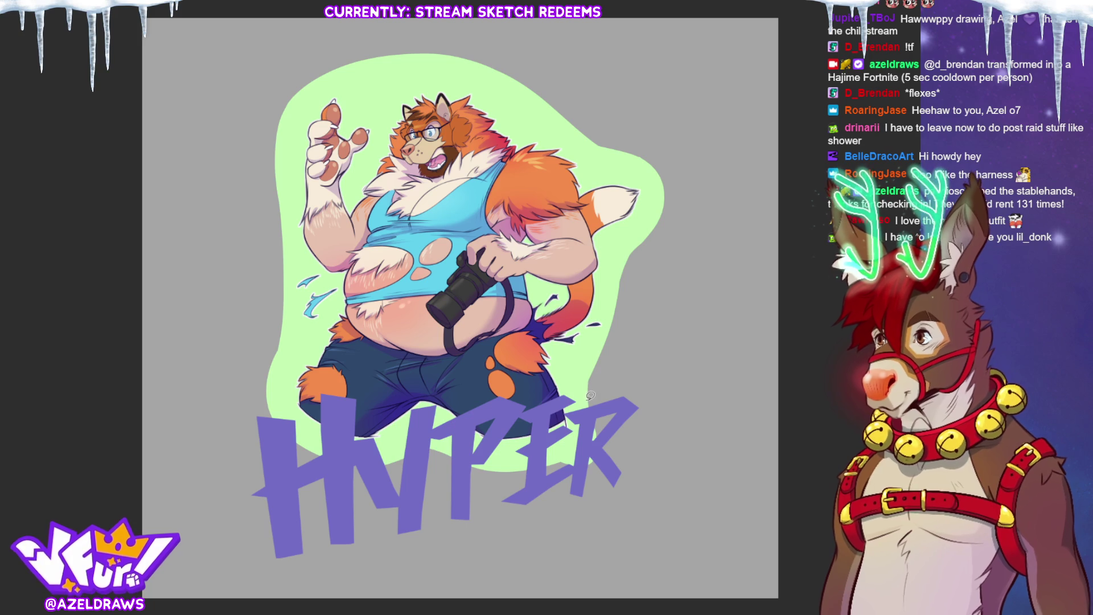
mouse_move(580, 401)
left_mouse_down()
mouse_move(566, 414)
mouse_move(573, 449)
mouse_move(556, 468)
mouse_move(667, 419)
mouse_move(663, 410)
left_mouse_up()
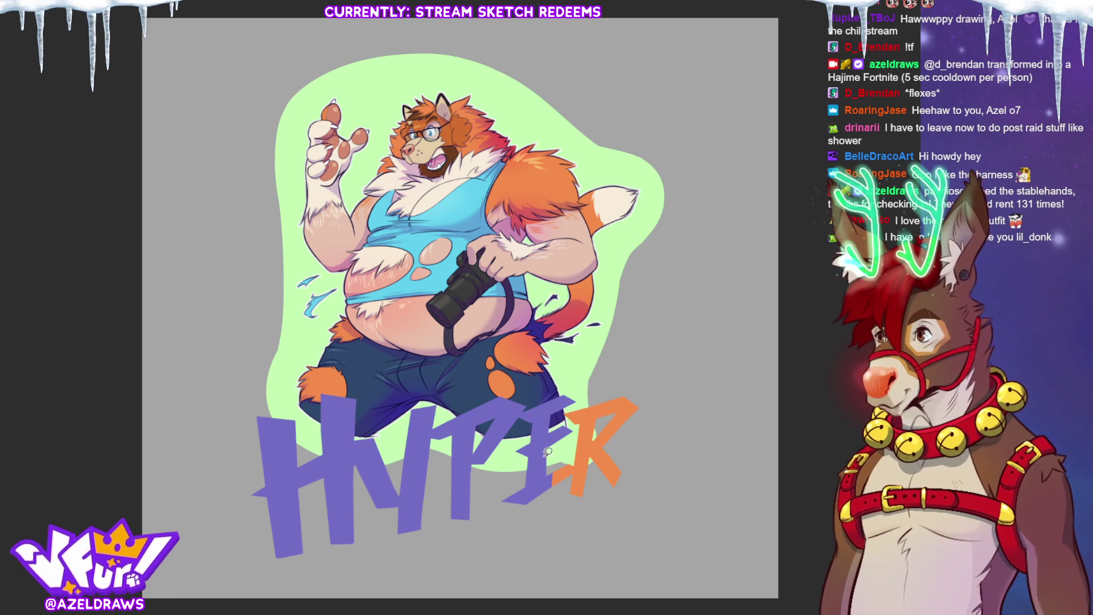
Lasso-fill purple and orange shapes over the letters, then brush orange fur spikes onto them.
mouse_move(521, 467)
left_mouse_down()
mouse_move(564, 384)
mouse_move(580, 403)
mouse_move(573, 450)
mouse_move(535, 515)
mouse_move(495, 504)
left_mouse_up()
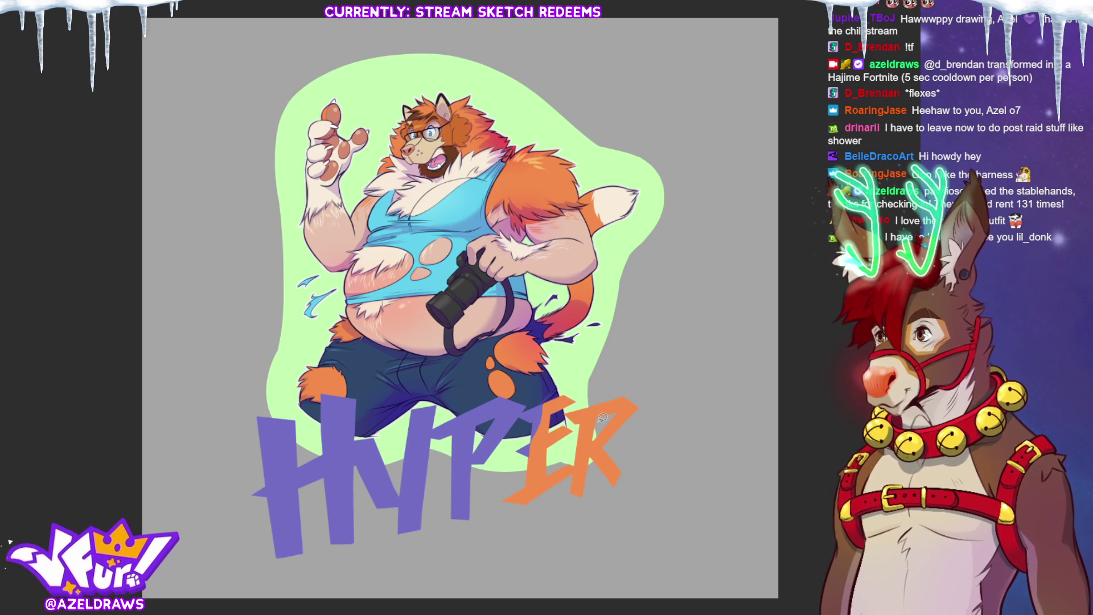
mouse_move(547, 384)
left_mouse_down()
mouse_move(558, 406)
mouse_move(518, 441)
left_mouse_up()
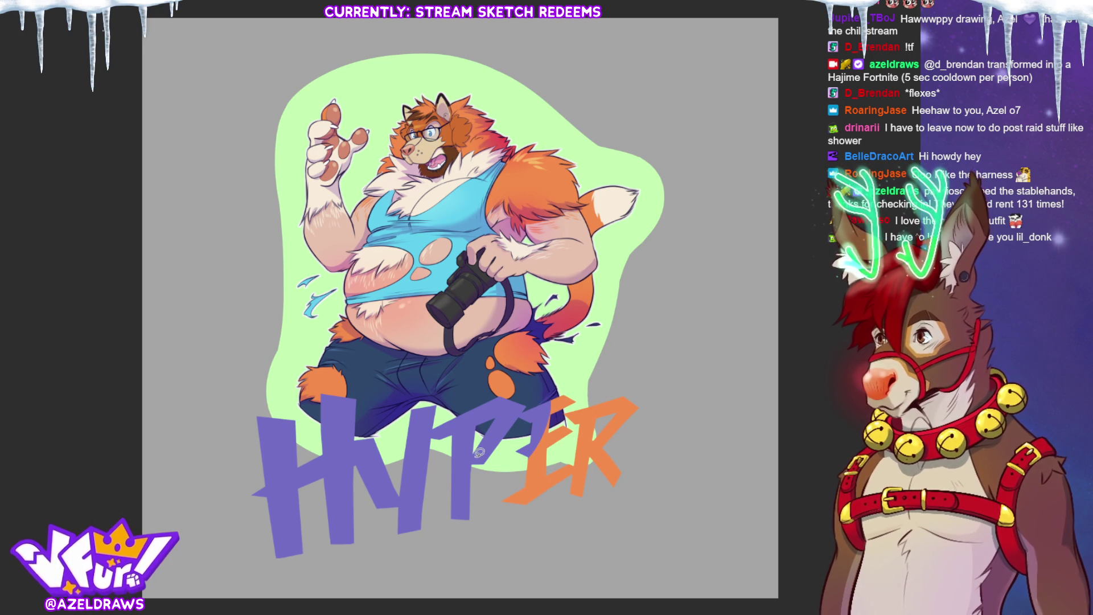
mouse_move(441, 460)
left_mouse_down()
mouse_move(481, 417)
mouse_move(409, 406)
mouse_move(440, 460)
mouse_move(450, 539)
mouse_move(456, 481)
left_mouse_up()
mouse_move(392, 554)
left_mouse_down()
mouse_move(433, 501)
mouse_move(377, 515)
mouse_move(392, 552)
left_mouse_up()
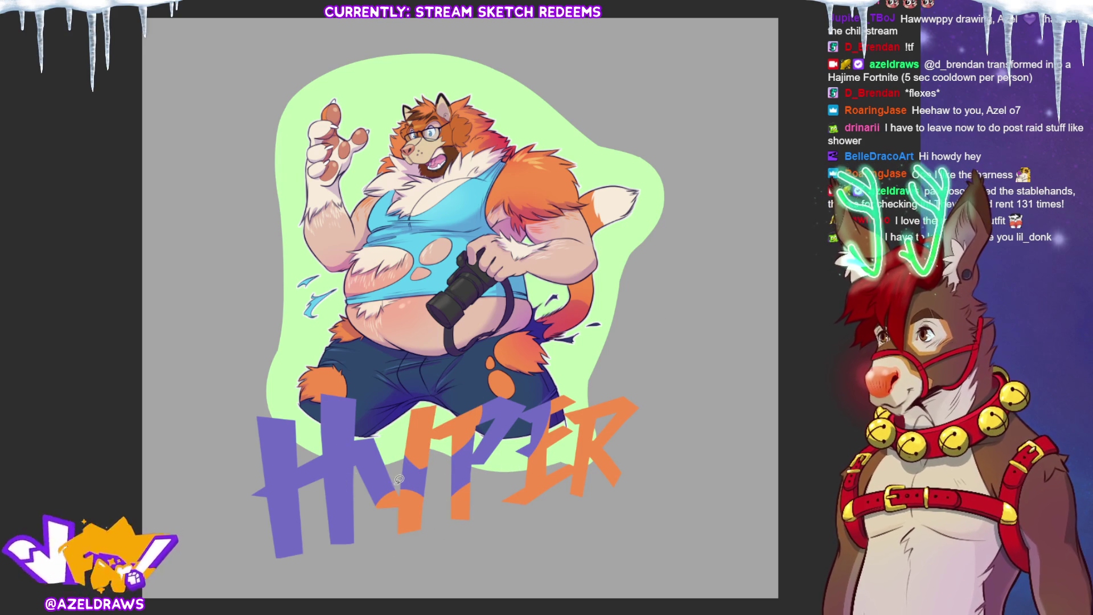
left_click_drag(430, 487, 365, 482)
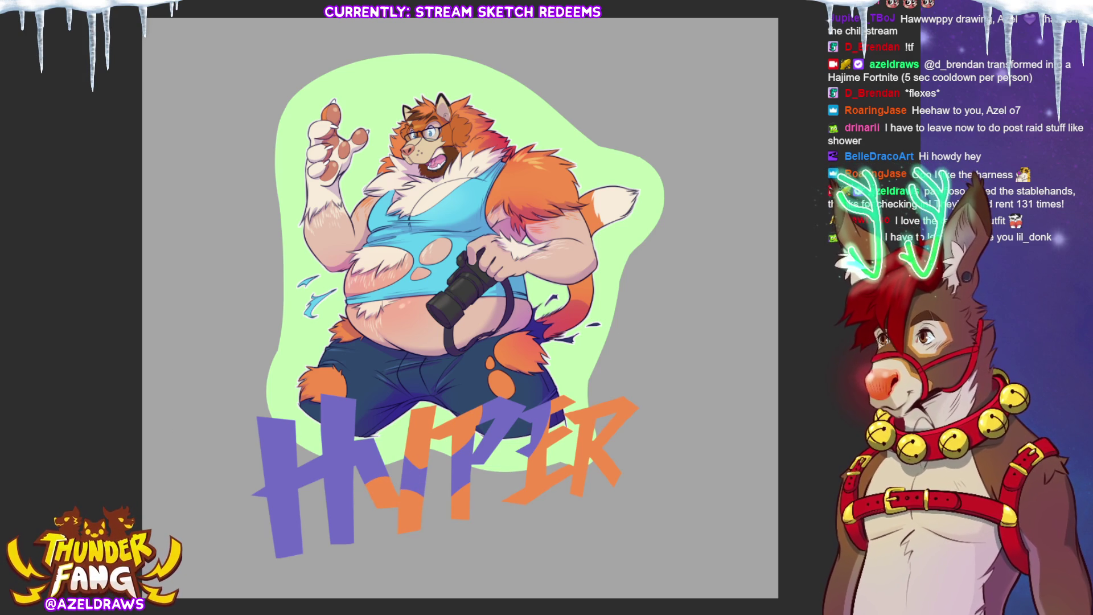
key("b")
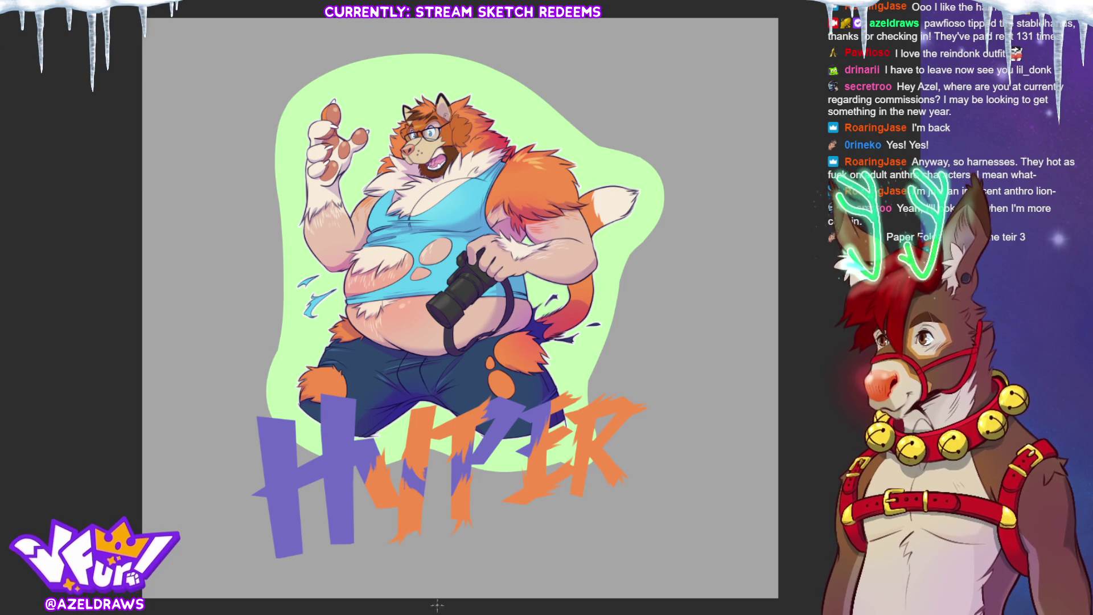
scroll(436, 302, "up", 2)
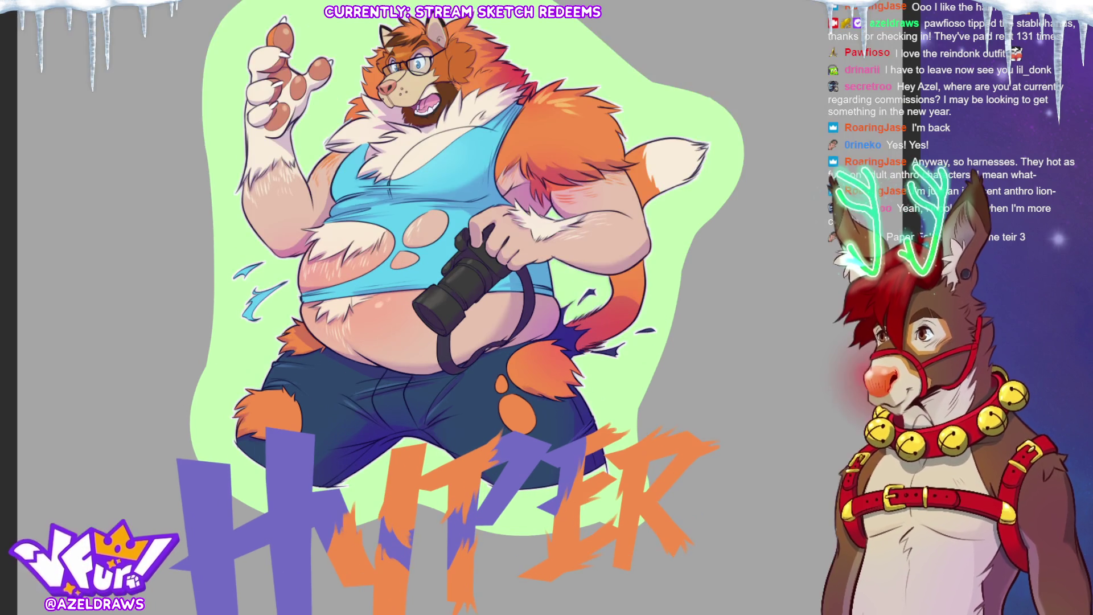
Zoom in on the HYPER letters and sharpen their shaggy orange fur edges.
scroll(435, 301, "down", 1)
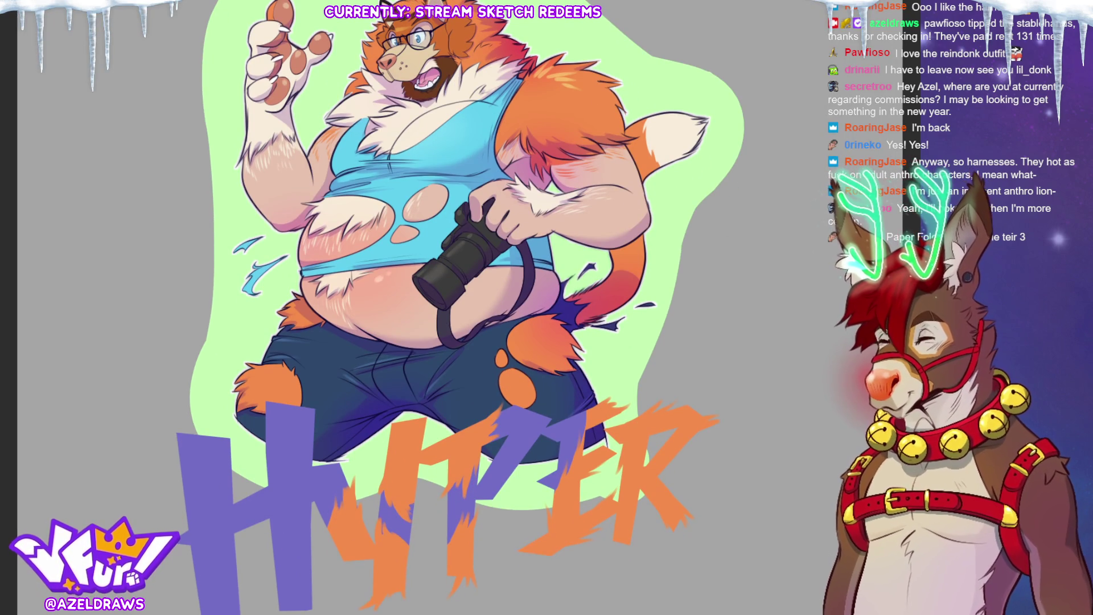
scroll(456, 302, "down", 1)
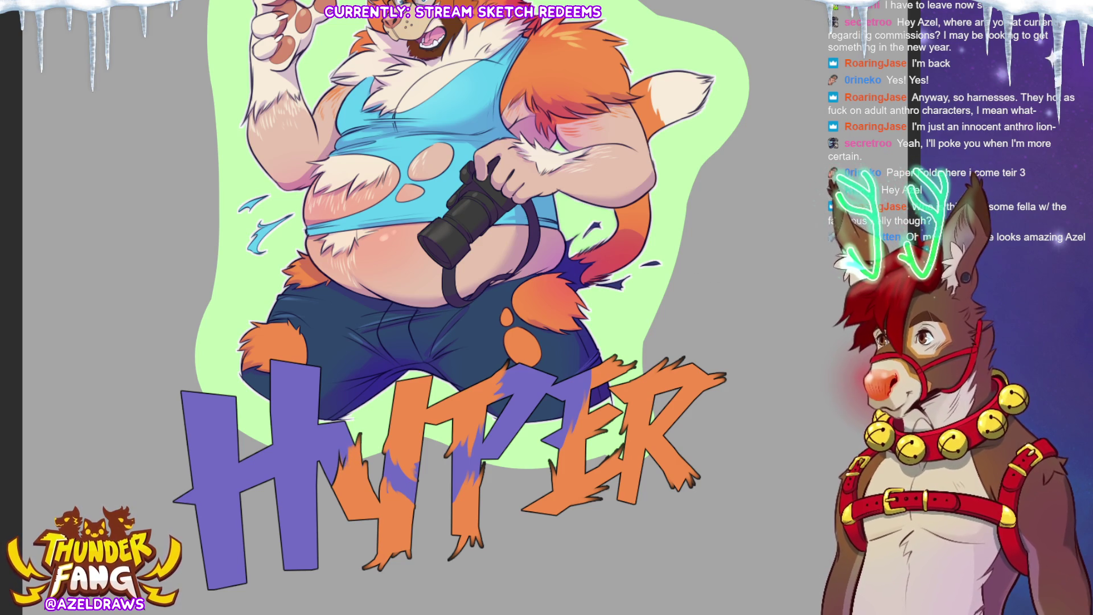
Draw claw toes on the feet of the HYPER letters.
scroll(437, 597, "up", 3)
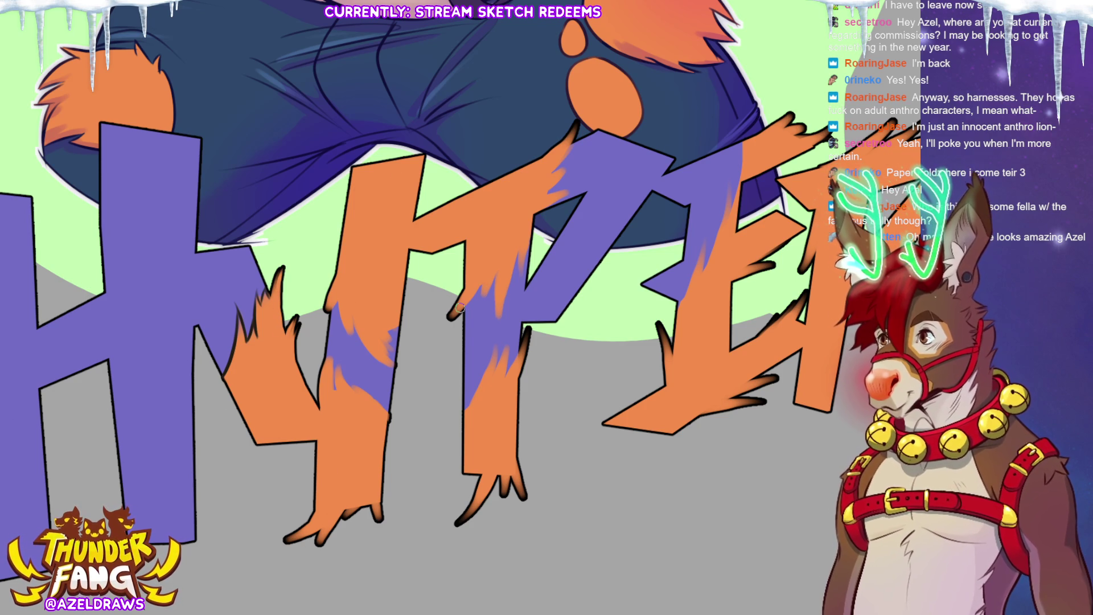
mouse_move(321, 509)
left_mouse_down()
mouse_move(272, 543)
mouse_move(316, 560)
left_mouse_up()
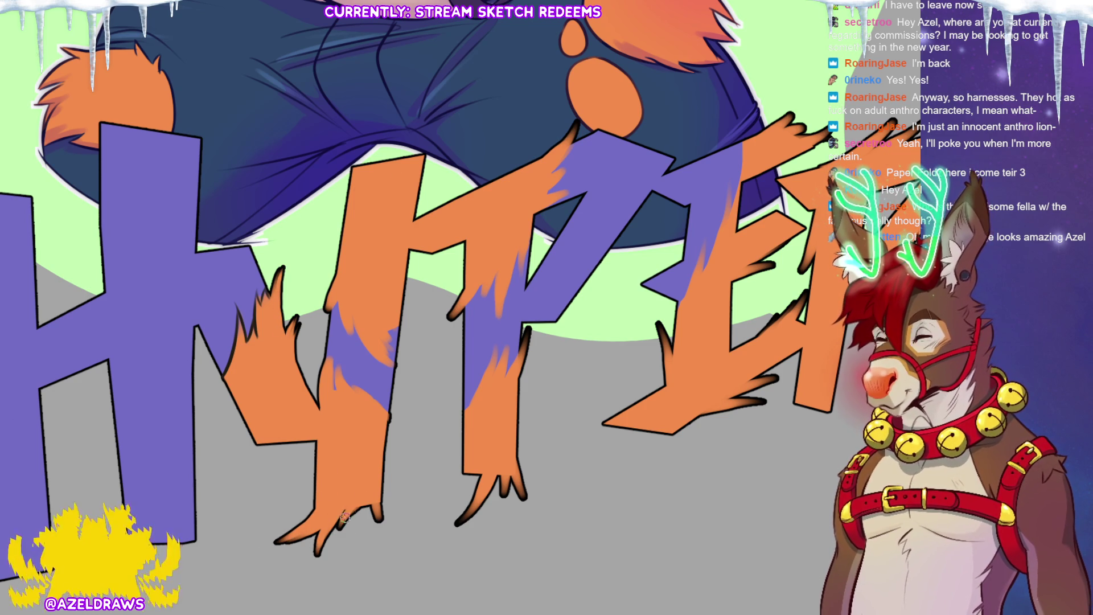
left_click_drag(348, 515, 333, 543)
mouse_move(380, 494)
left_mouse_down()
mouse_move(387, 522)
mouse_move(390, 513)
left_mouse_up()
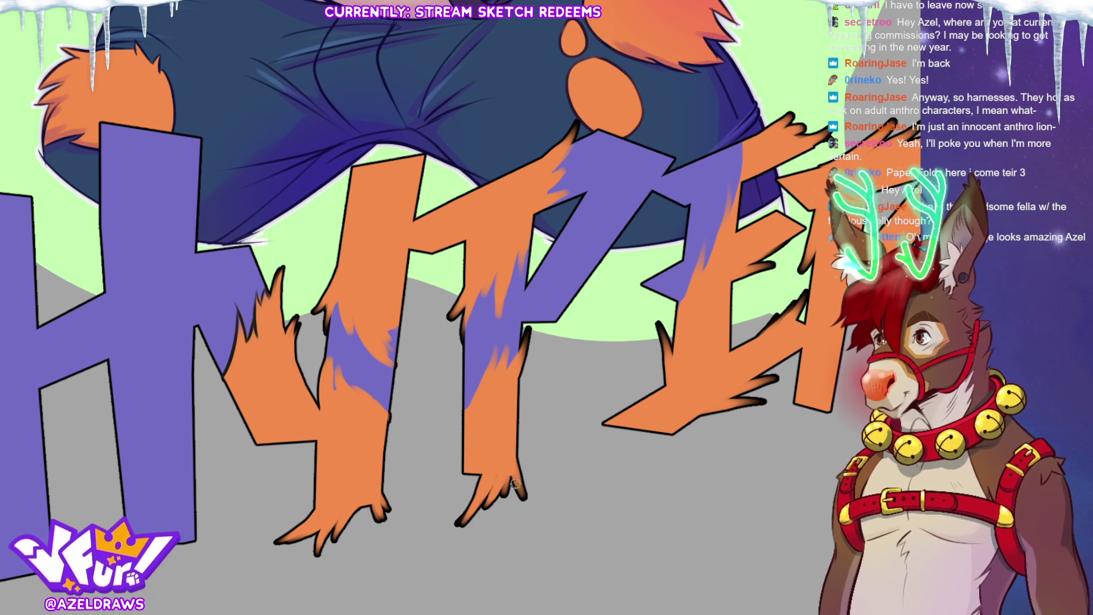
Add dark fur strokes along a letter's edge and orange spikes across the R's top.
left_click_drag(515, 446, 527, 487)
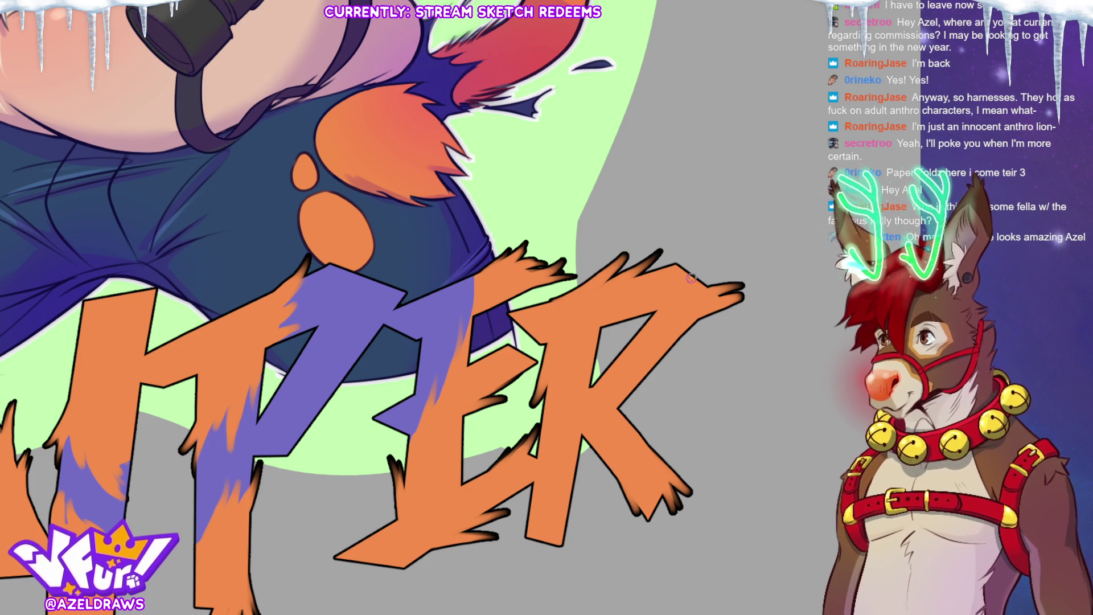
mouse_move(557, 296)
left_mouse_down()
mouse_move(648, 262)
mouse_move(685, 267)
mouse_move(681, 289)
mouse_move(714, 285)
left_mouse_up()
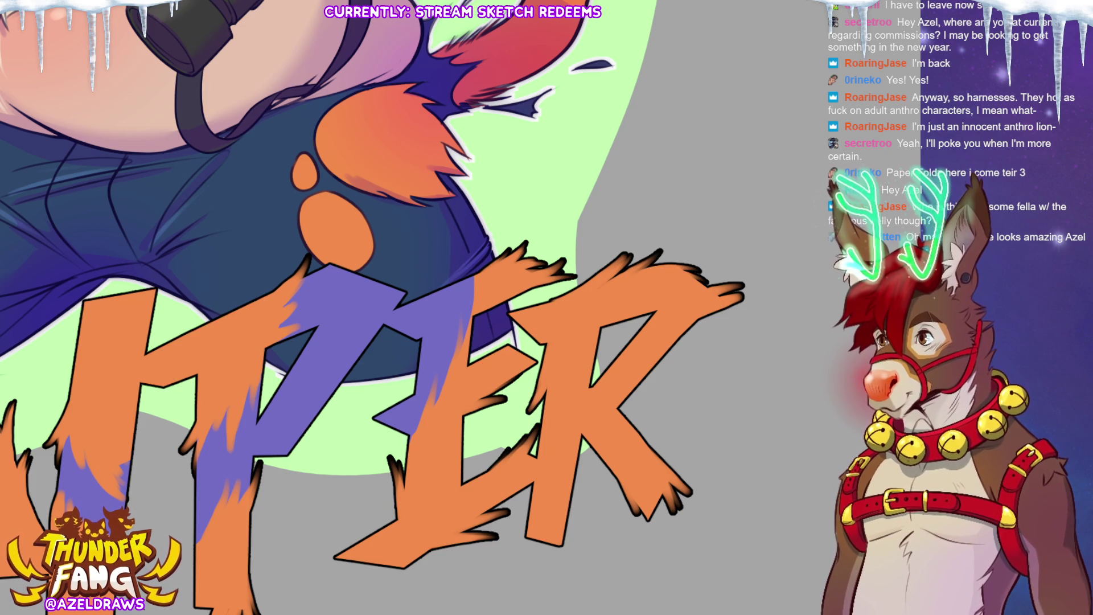
key("ctrl+0")
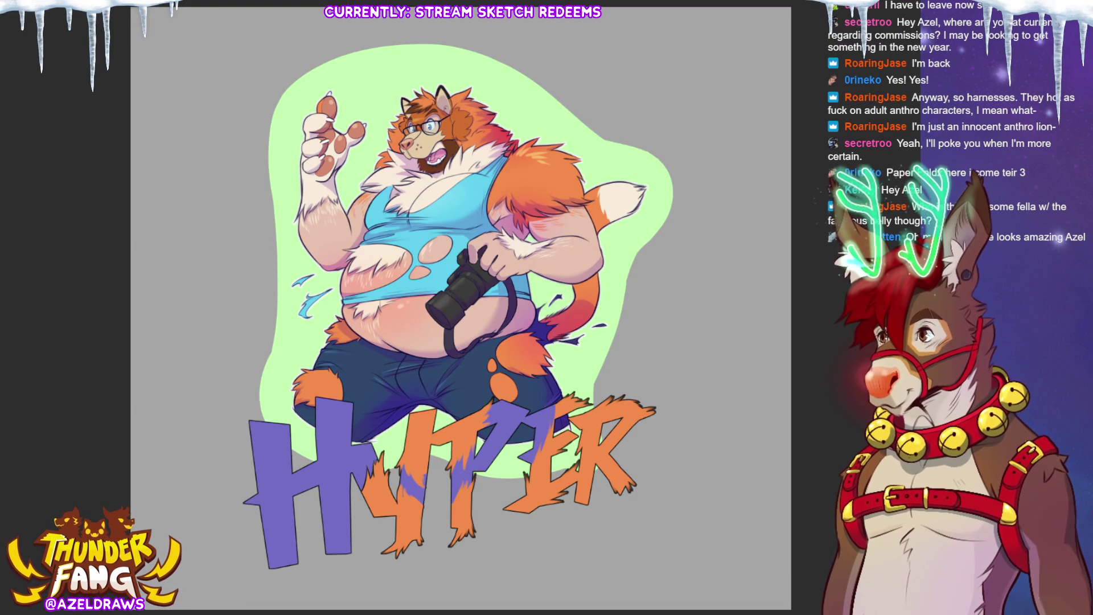
scroll(444, 467, "up", 3)
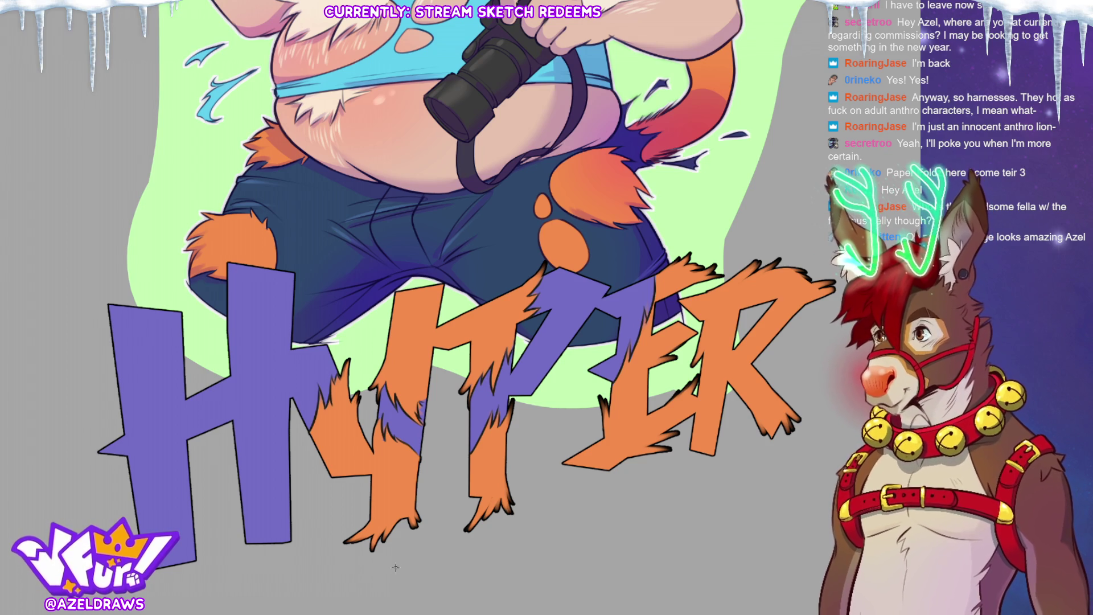
key("ctrl+0")
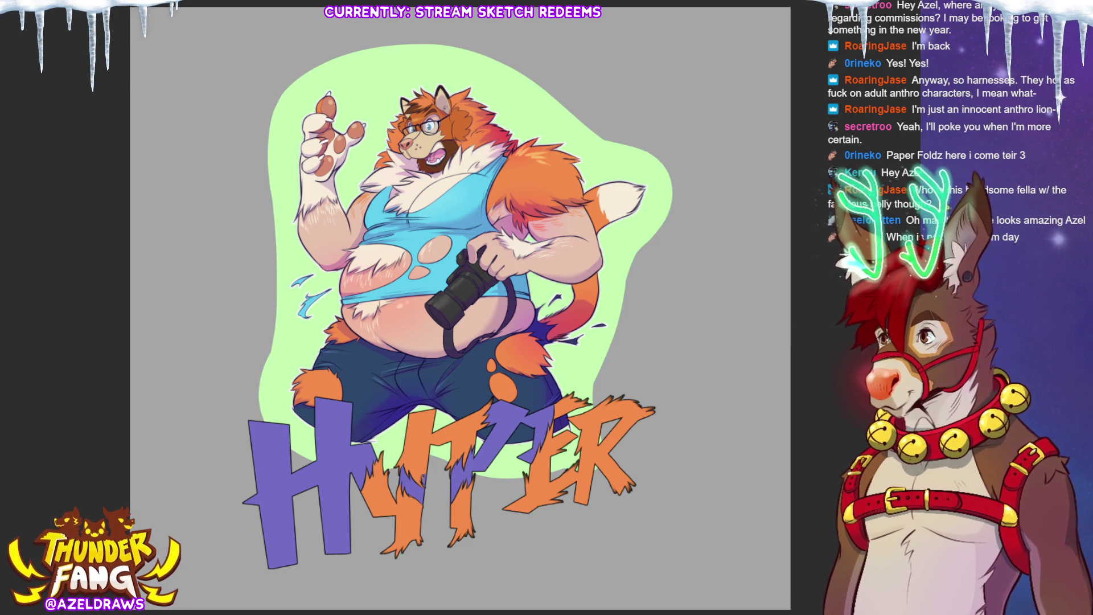
key("ctrl+a")
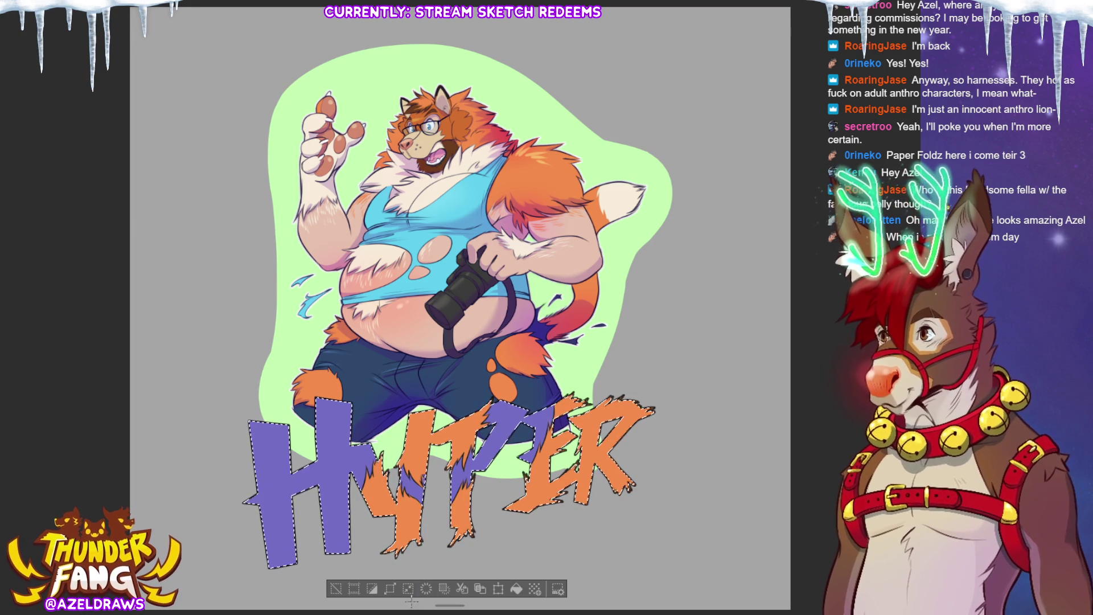
Restore the marching-ants selection around the HYPER letters after accidentally clearing it.
left_click(355, 590)
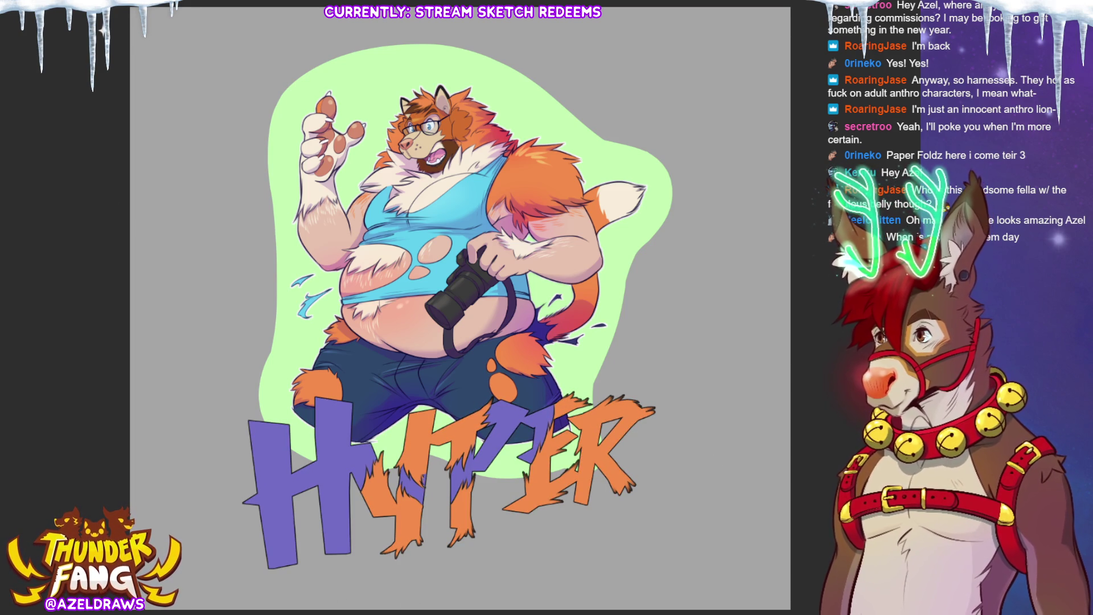
key("ctrl+z")
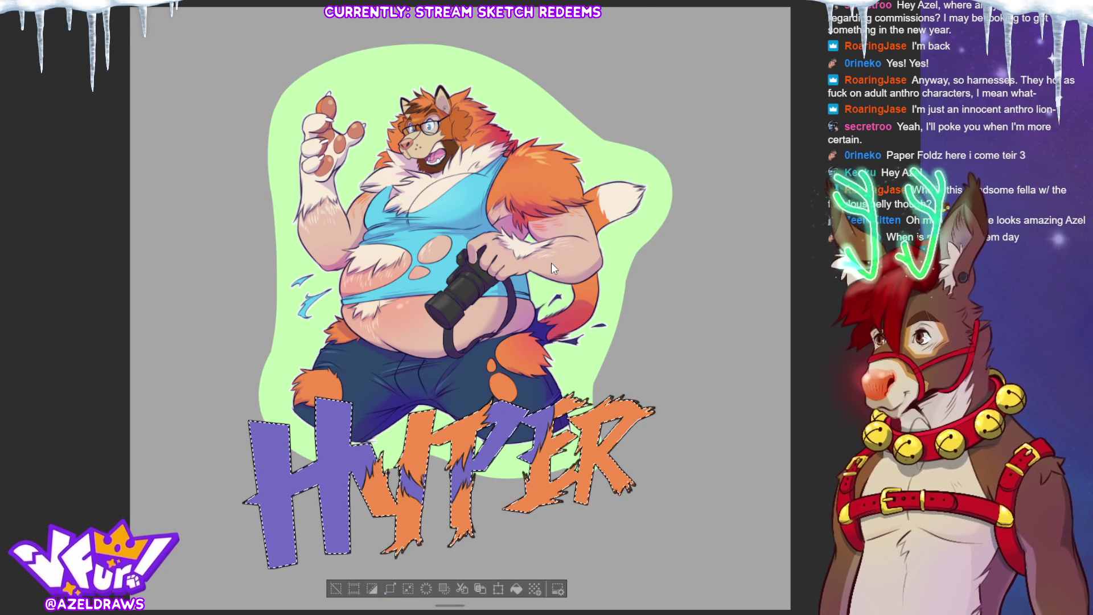
Expand the HYPER lettering selection outward with Ctrl+Alt+E for an even margin.
key("ctrl+alt+e")
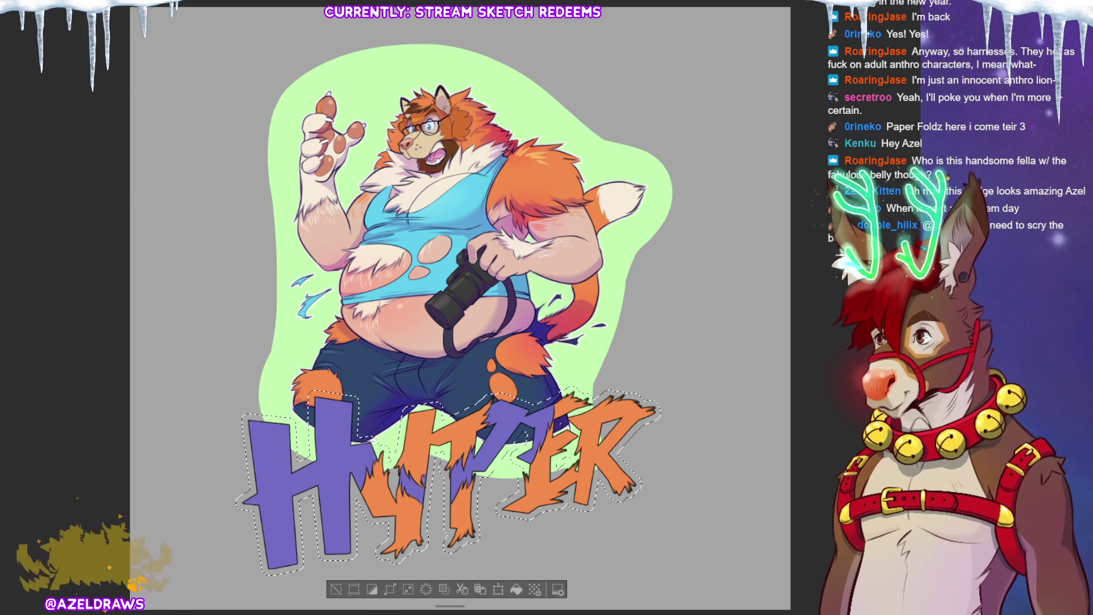
Fill the expanded selection with white as the lettering outline, then deselect.
left_click(517, 589)
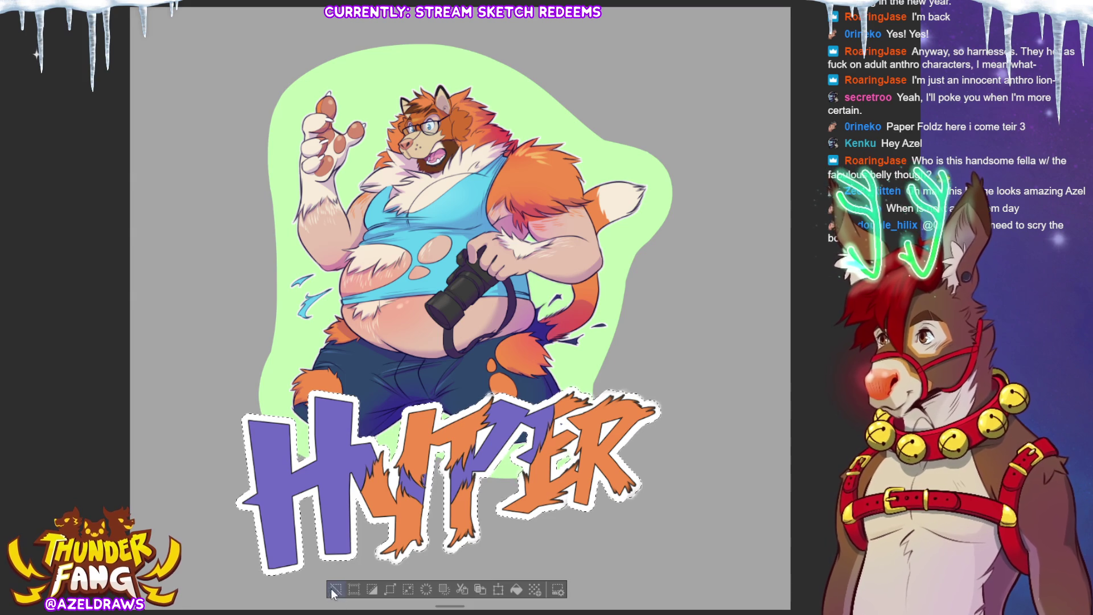
key("ctrl+d")
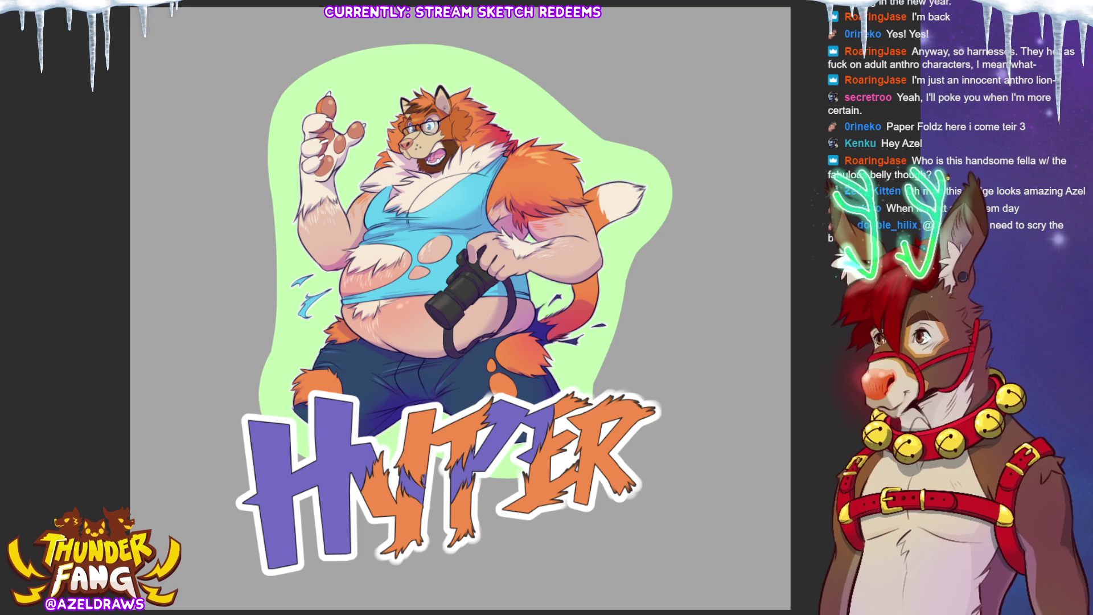
key("ctrl+shift+d")
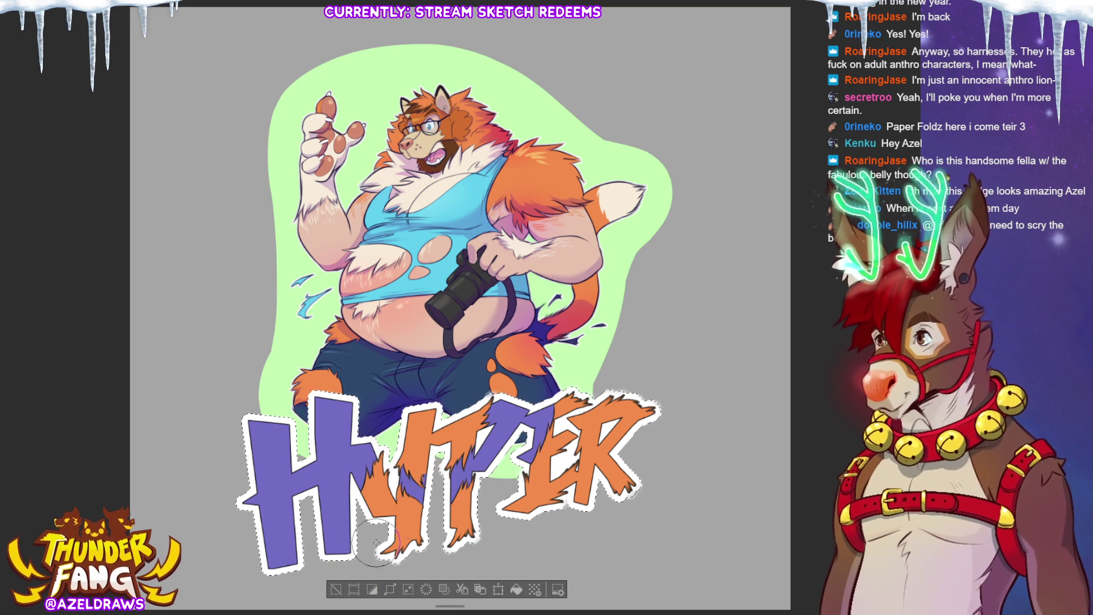
key("ctrl+d")
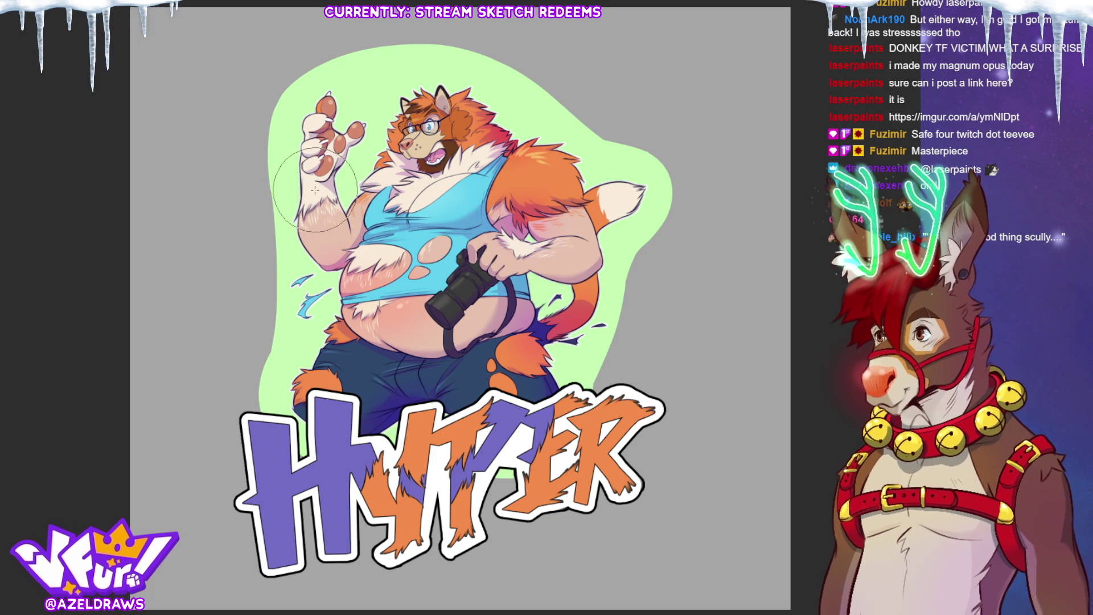
Extend the green background to the left of the H.
mouse_move(303, 376)
left_mouse_down()
mouse_move(273, 427)
mouse_move(236, 455)
mouse_move(316, 441)
left_mouse_up()
Repaint the green background left of the H, under the lettering and around the R.
key("ctrl+z")
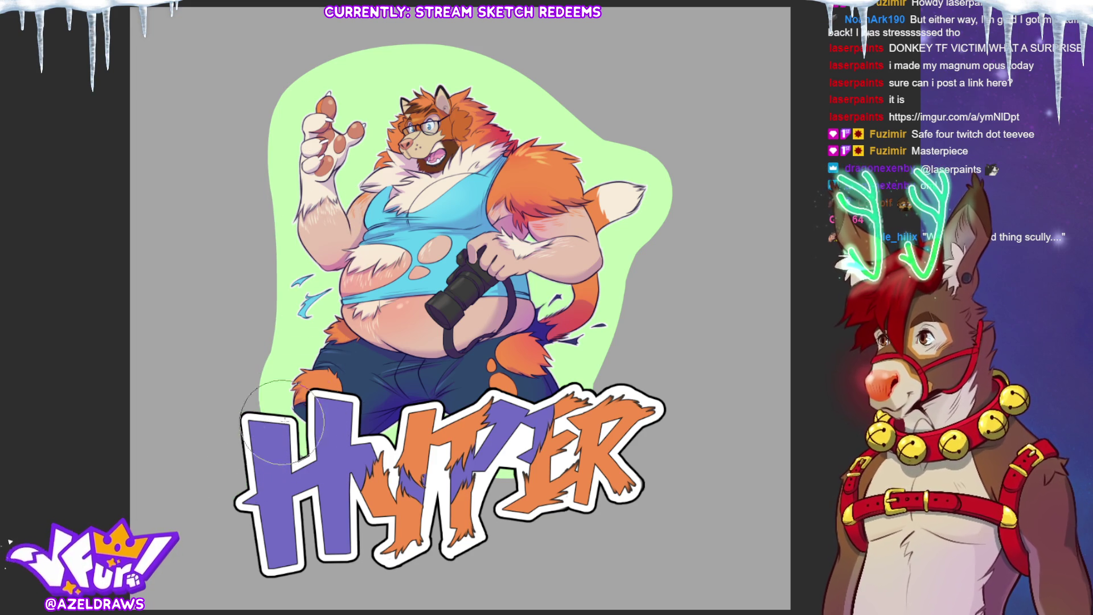
mouse_move(279, 410)
left_mouse_down()
mouse_move(231, 425)
mouse_move(239, 501)
mouse_move(273, 569)
mouse_move(573, 471)
left_mouse_up()
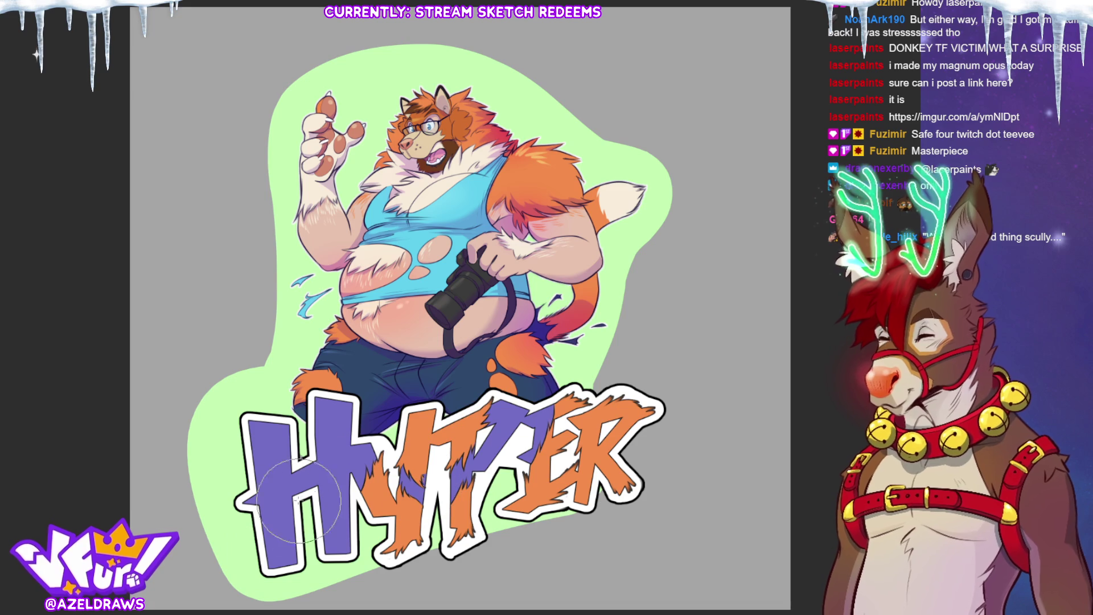
left_click_drag(640, 364, 656, 303)
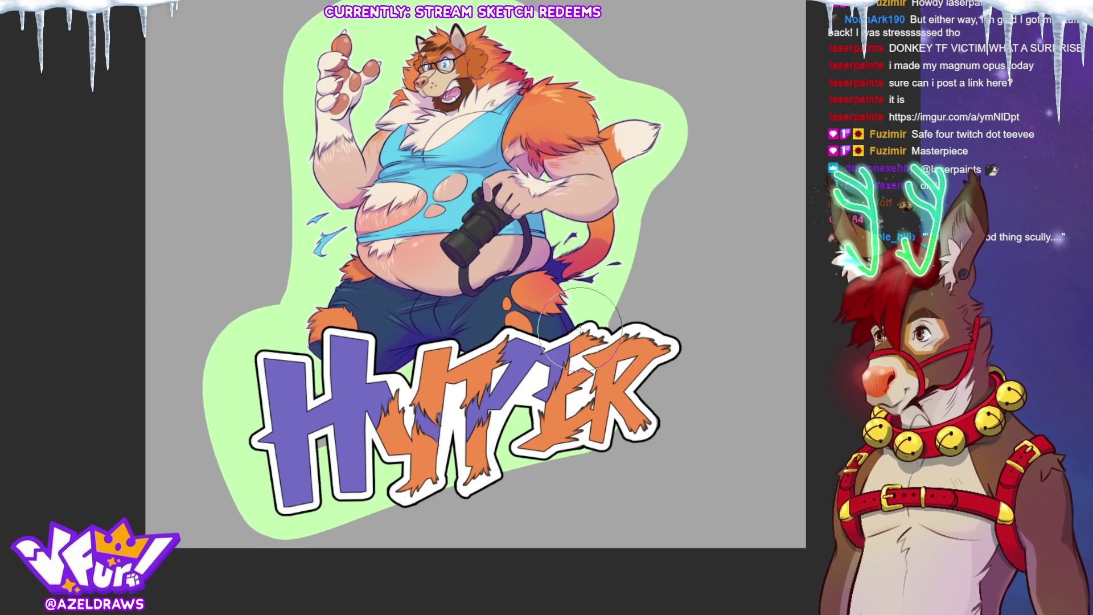
key("ctrl+z")
key("ctrl+z")
mouse_move(302, 338)
left_mouse_down()
mouse_move(279, 358)
mouse_move(273, 416)
mouse_move(290, 487)
mouse_move(421, 478)
mouse_move(603, 431)
mouse_move(666, 429)
left_mouse_up()
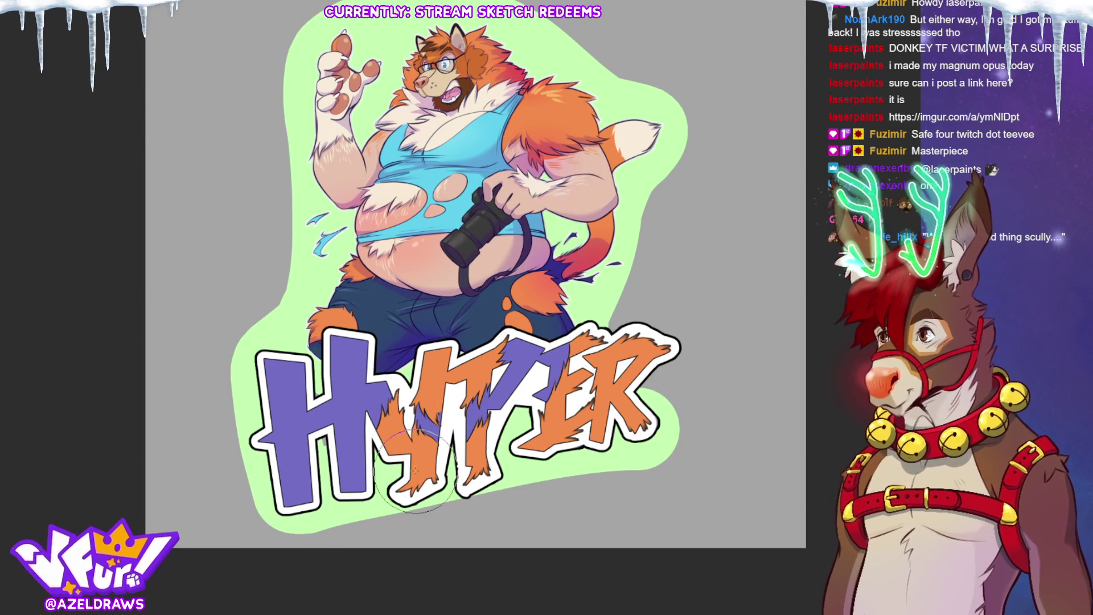
mouse_move(273, 369)
left_mouse_down()
mouse_move(268, 438)
mouse_move(293, 506)
mouse_move(393, 501)
mouse_move(578, 441)
mouse_move(629, 398)
mouse_move(671, 421)
left_mouse_up()
mouse_move(586, 347)
left_mouse_down()
mouse_move(632, 322)
mouse_move(680, 393)
mouse_move(637, 461)
left_mouse_up()
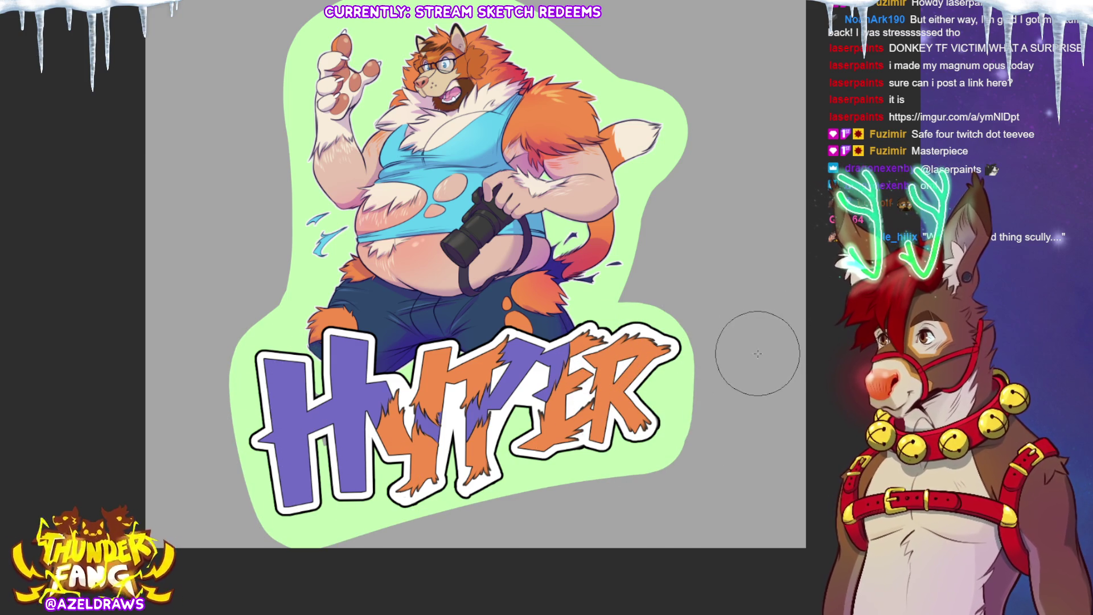
mouse_move(712, 413)
left_mouse_down()
mouse_move(711, 473)
mouse_move(639, 483)
mouse_move(695, 439)
left_mouse_up()
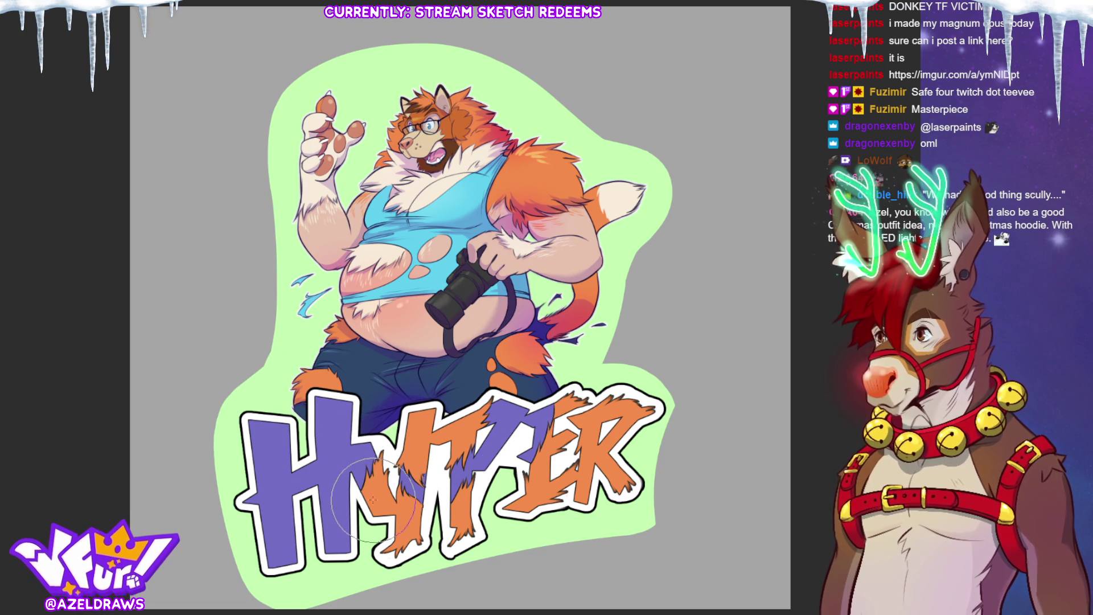
Trim the excess green border along the sticker's lower-right edge.
scroll(460, 307, "down", 2)
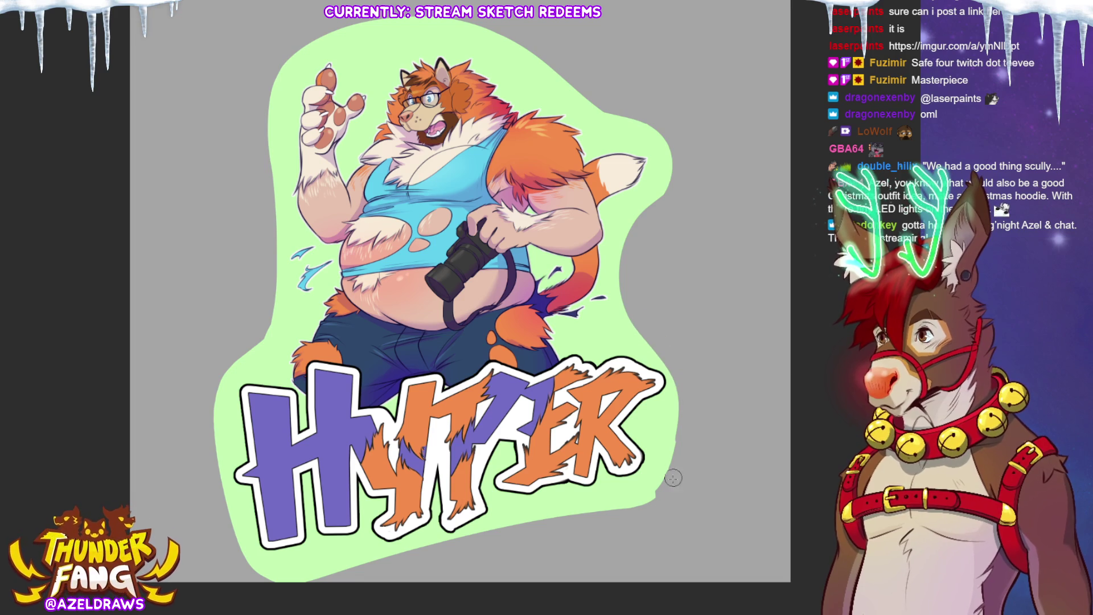
mouse_move(686, 415)
left_mouse_down()
mouse_move(642, 507)
mouse_move(629, 509)
left_mouse_up()
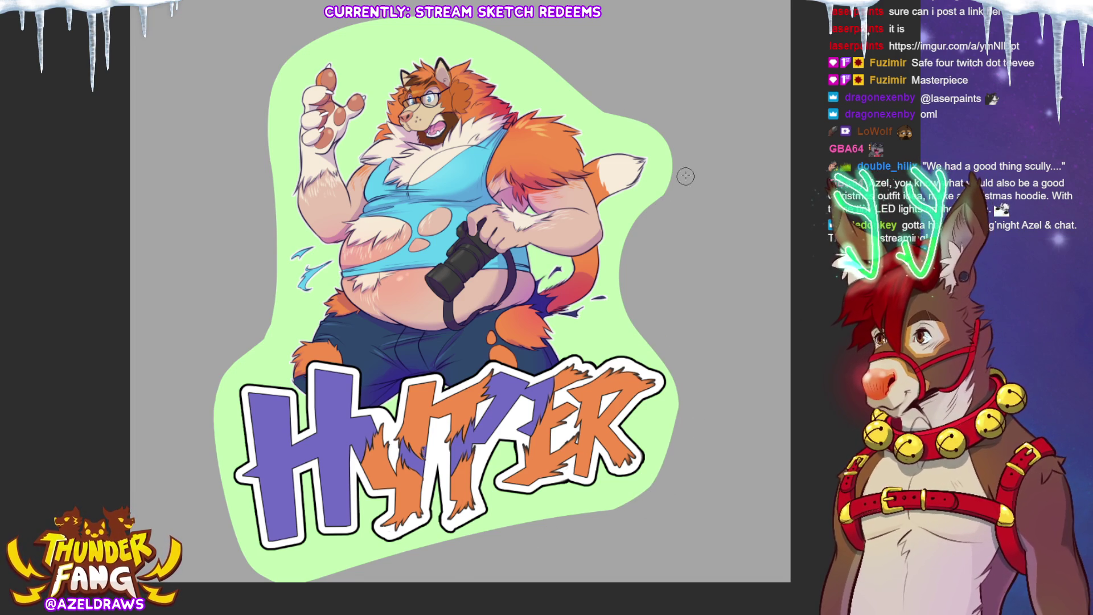
left_click_drag(692, 164, 723, 130)
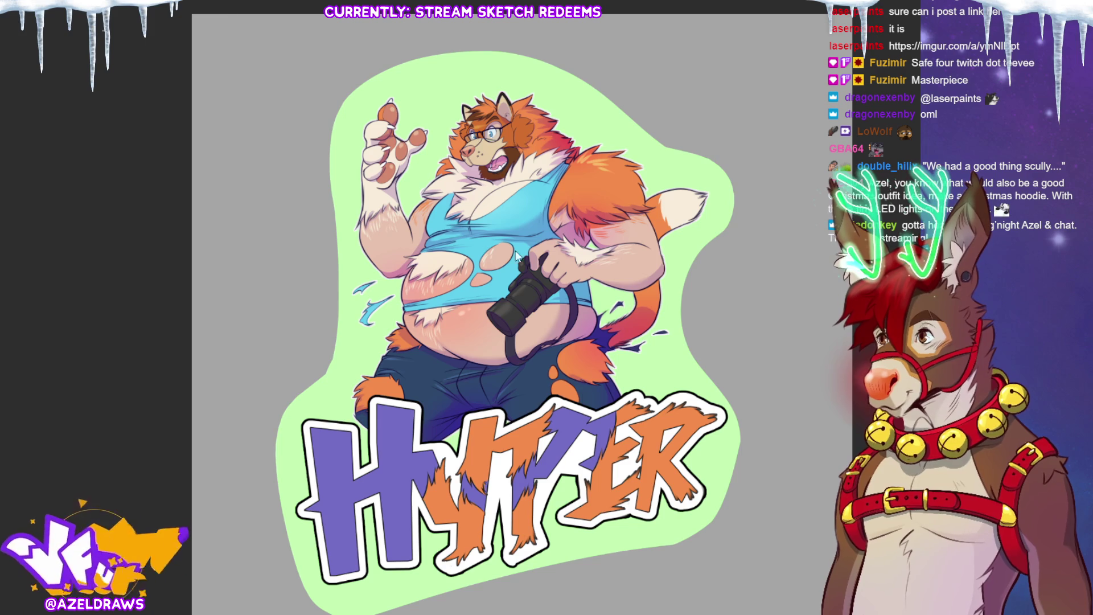
Move the character artwork up slightly with a transform, then sample the border green.
key("ctrl+t")
left_click_drag(605, 481, 604, 463)
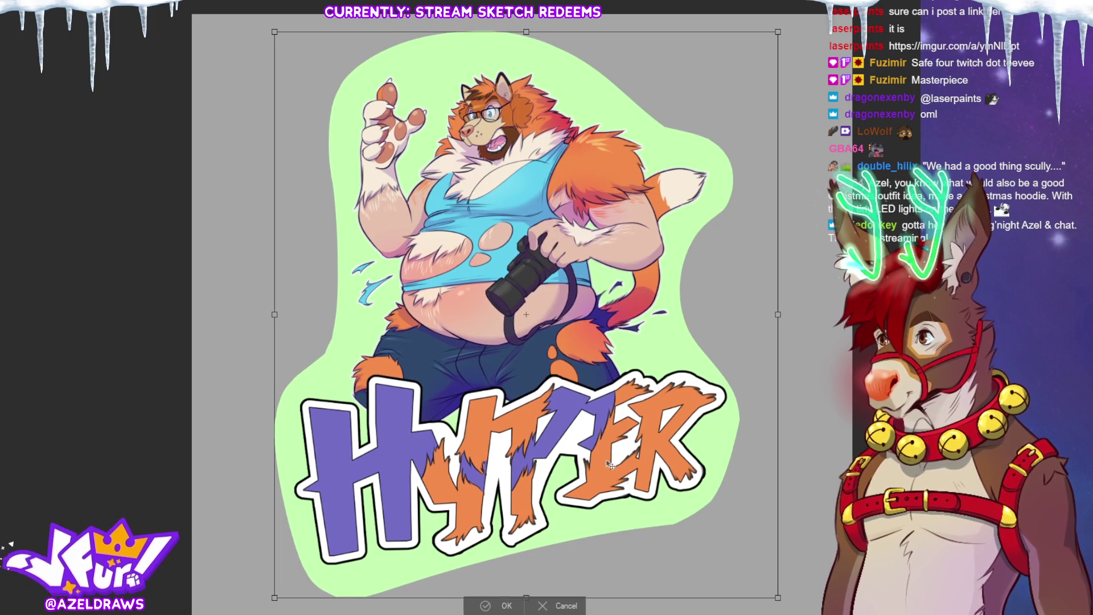
left_click(488, 603)
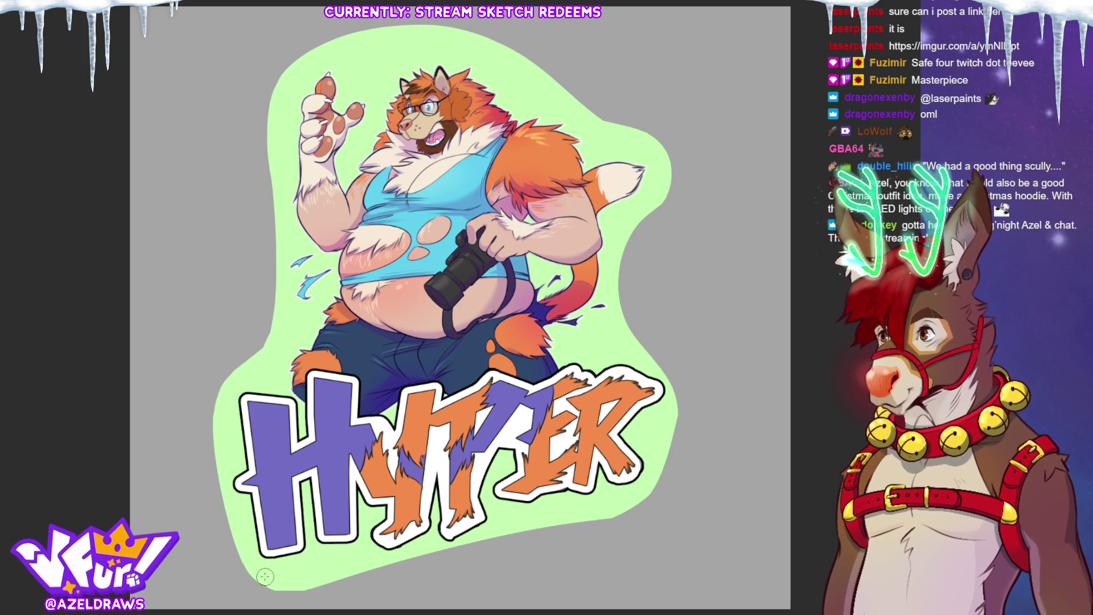
left_click(427, 573, "alt")
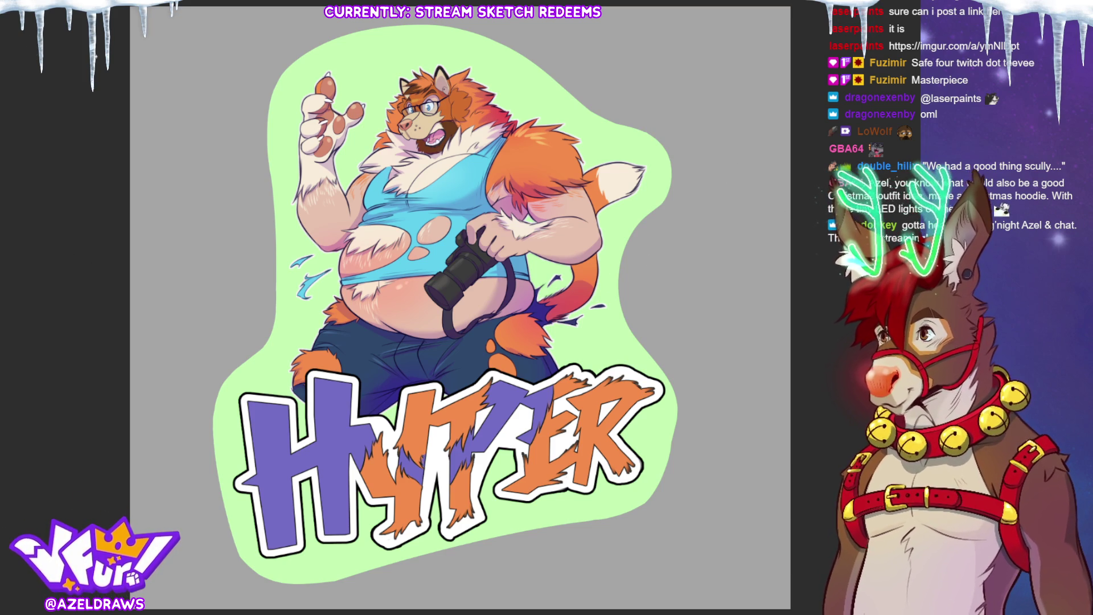
Lay a top-to-bottom gradient over the green border and select the purple lettering areas.
left_click_drag(402, 12, 484, 568)
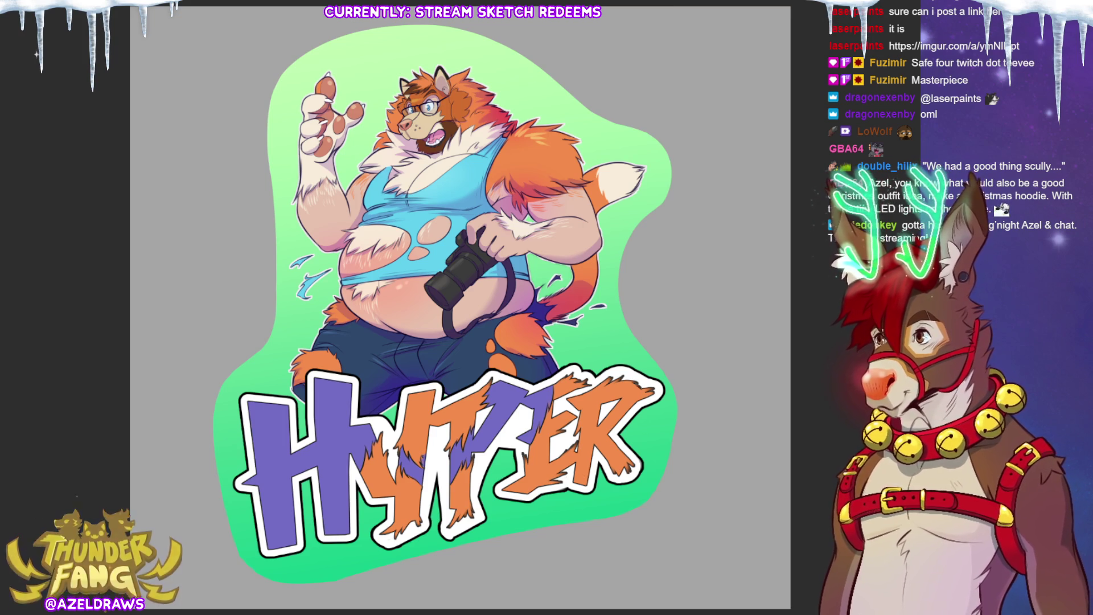
left_click(277, 465)
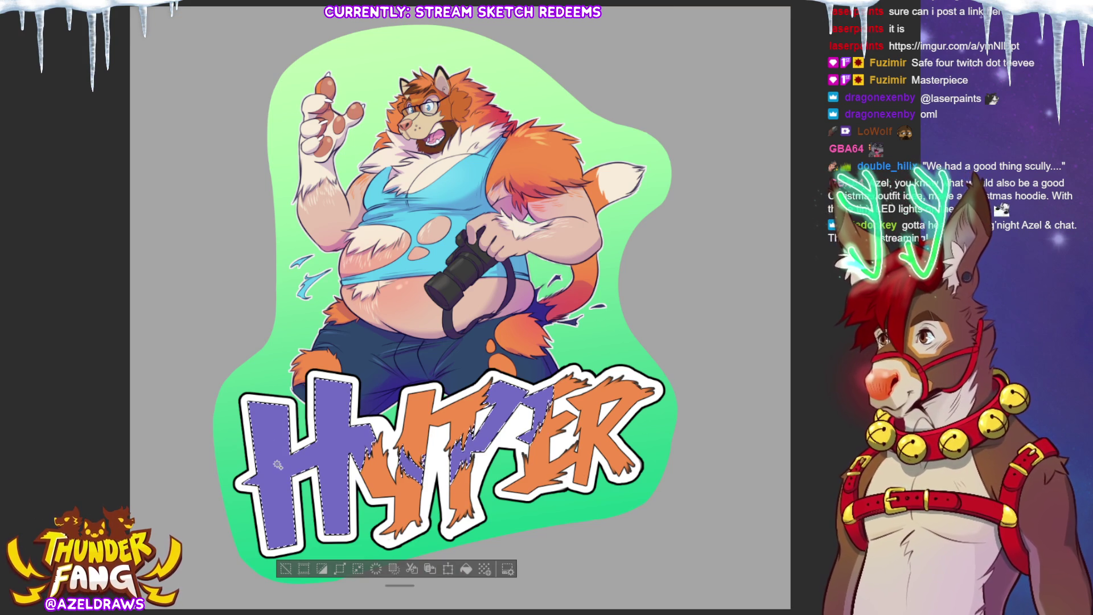
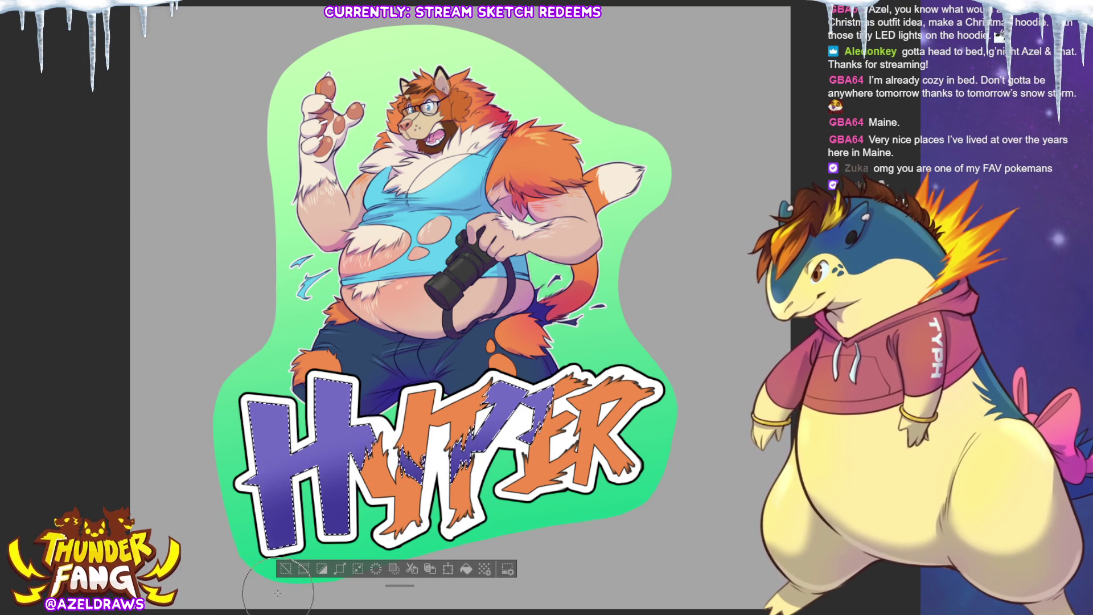
Deselect the HYPER lettering, briefly reselect it, then deselect it again.
key("ctrl+d")
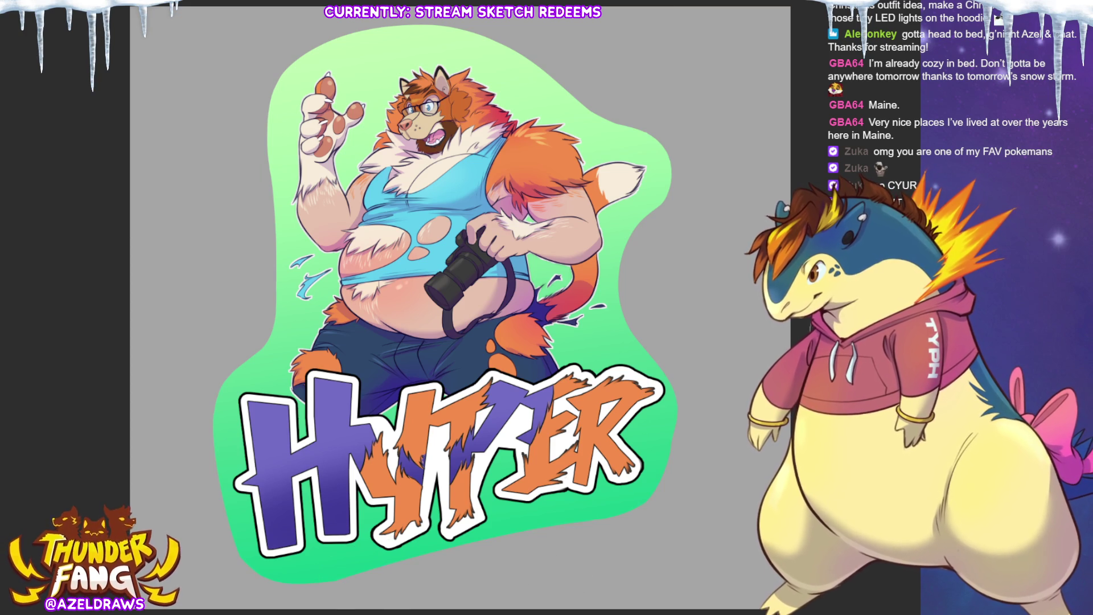
key("ctrl+shift+d")
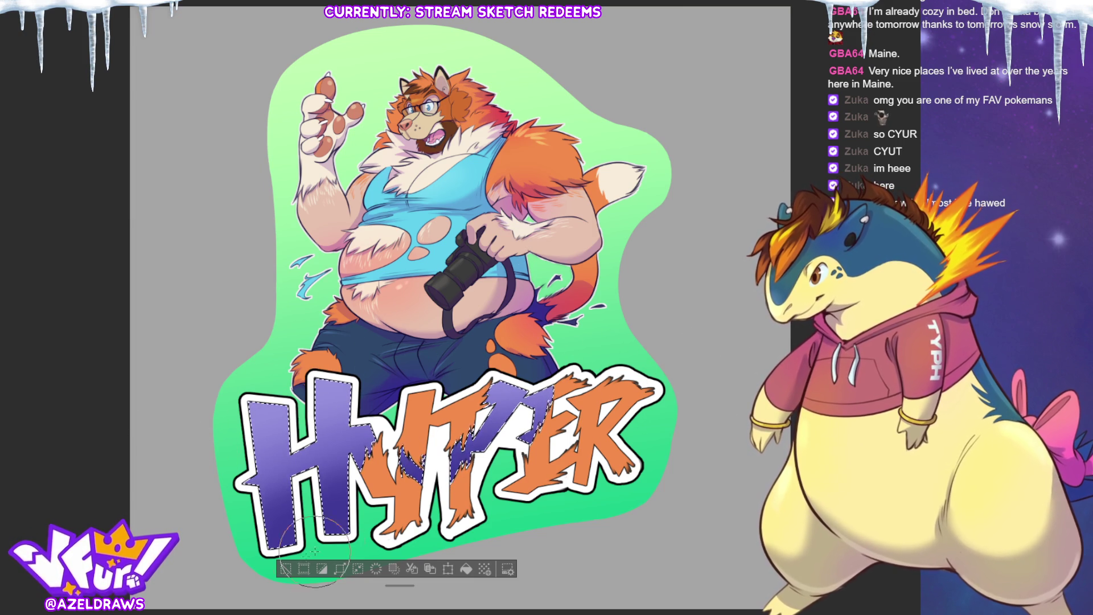
key("ctrl+d")
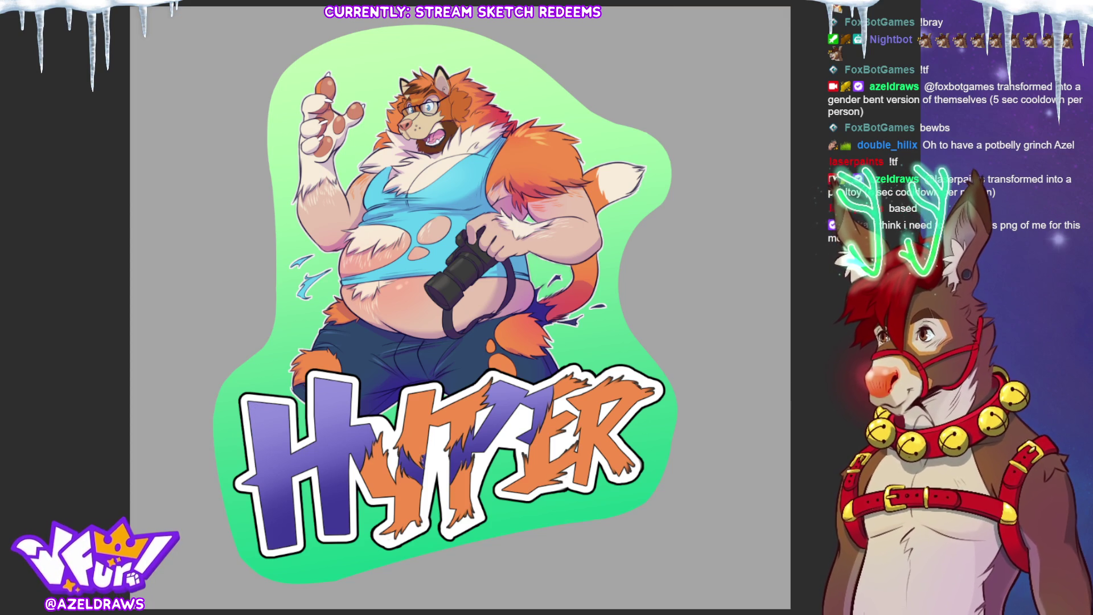
Paint light highlight strokes down the H's left edge, redone longer, and across its crossbar.
left_click_drag(252, 403, 255, 446)
key("ctrl+z")
left_click_drag(252, 402, 255, 457)
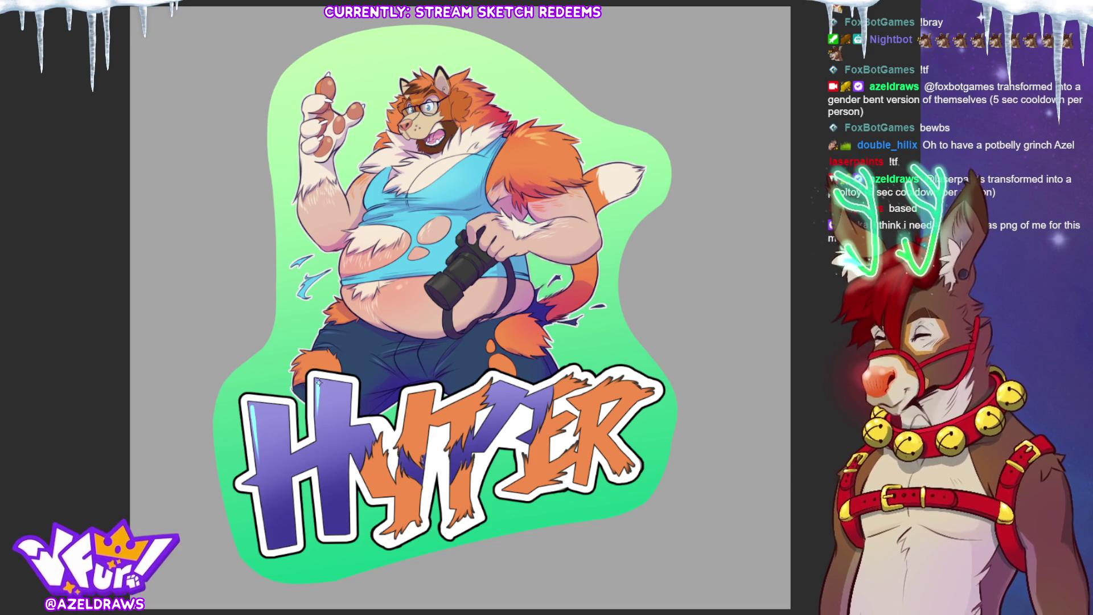
left_click_drag(286, 460, 308, 450)
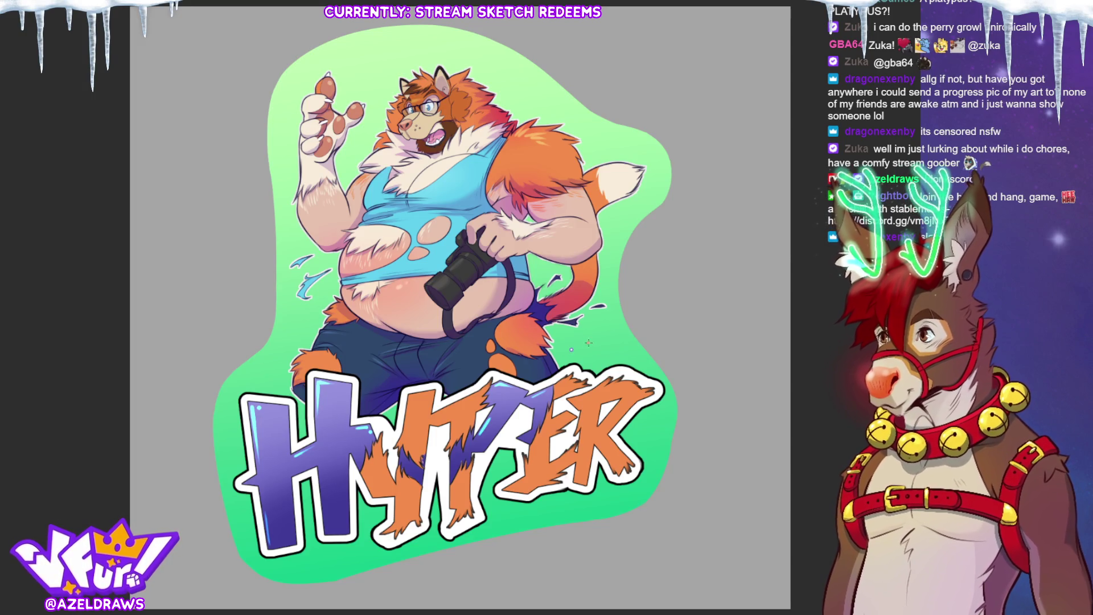
Draw three light blue motion lines beside the tail and more beside the camera arm.
left_click_drag(565, 349, 580, 343)
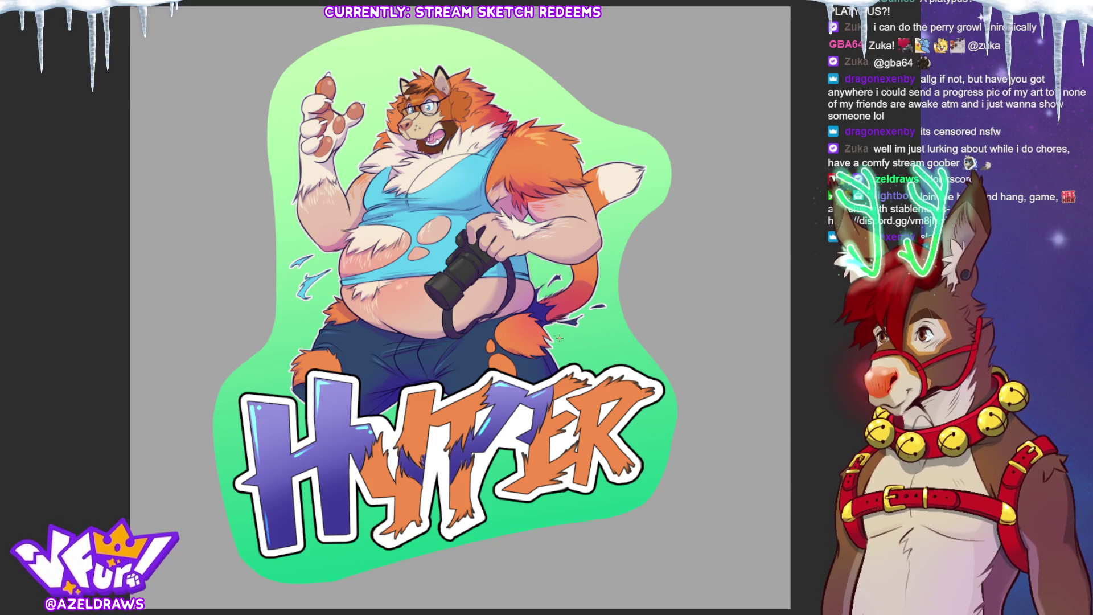
left_click_drag(558, 335, 570, 344)
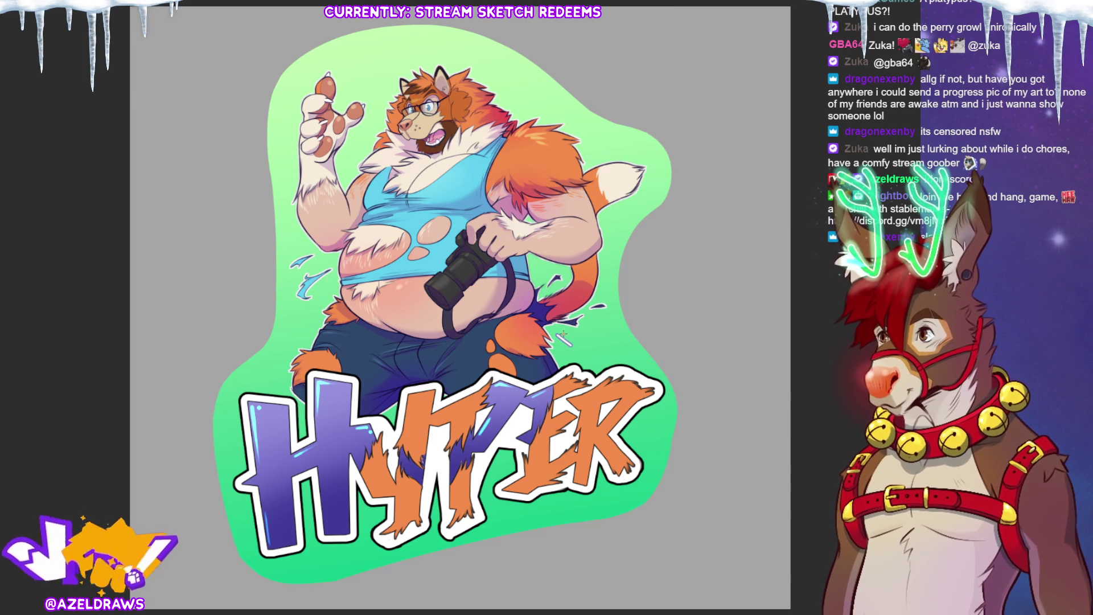
mouse_move(567, 336)
left_mouse_down()
mouse_move(579, 343)
mouse_move(578, 330)
left_mouse_up()
mouse_move(539, 265)
left_mouse_down()
mouse_move(537, 280)
mouse_move(546, 277)
left_mouse_up()
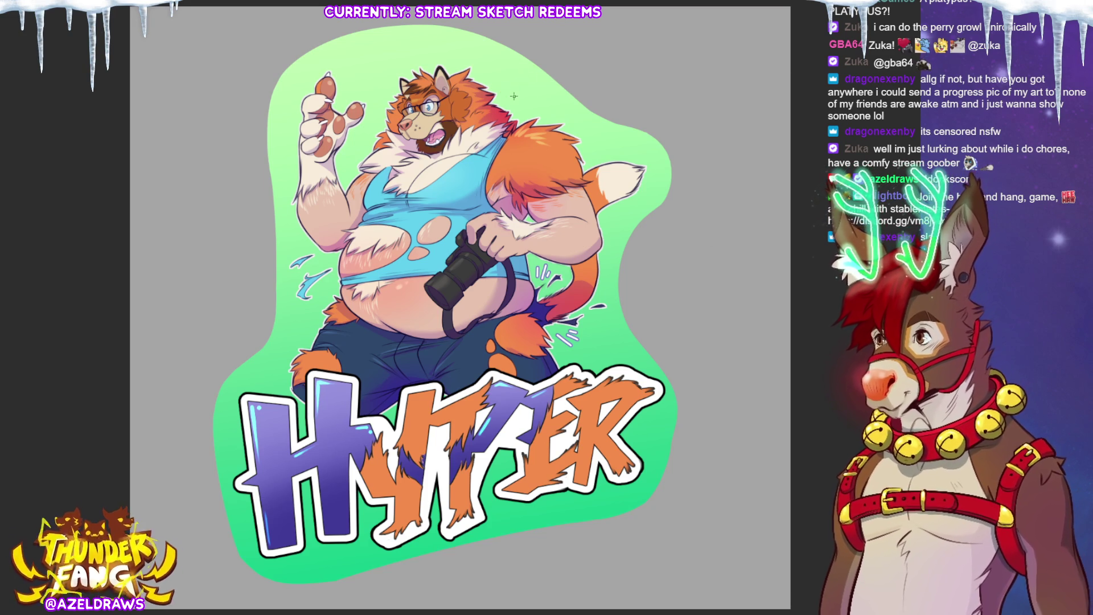
Add curved motion lines by the head and raised paw, plus a redrawn zigzag above the head.
left_click_drag(505, 98, 555, 112)
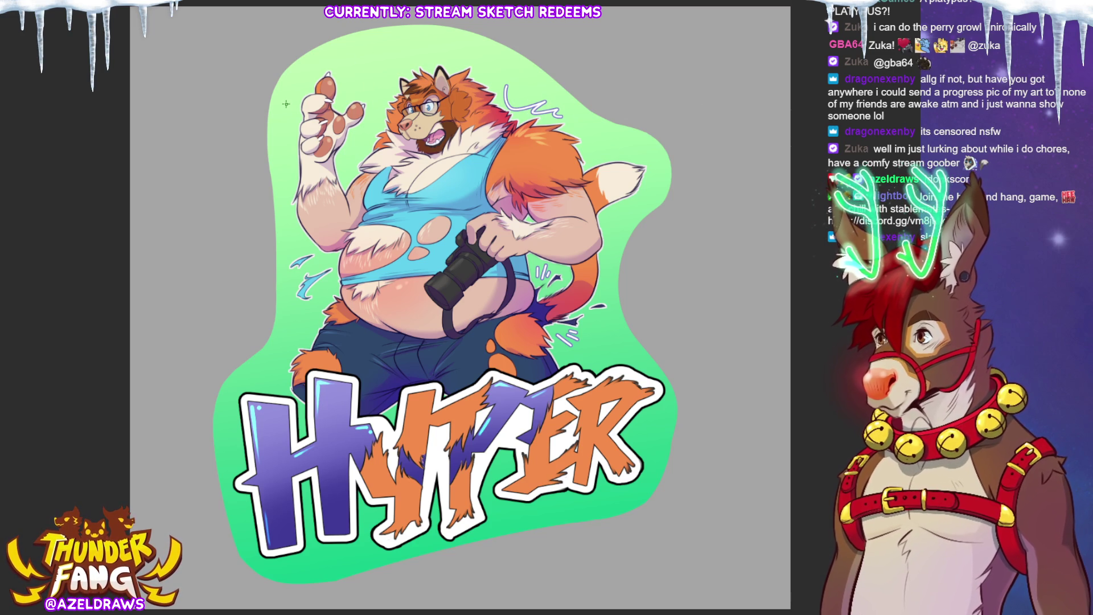
mouse_move(288, 134)
left_mouse_down()
mouse_move(314, 61)
mouse_move(283, 103)
left_mouse_up()
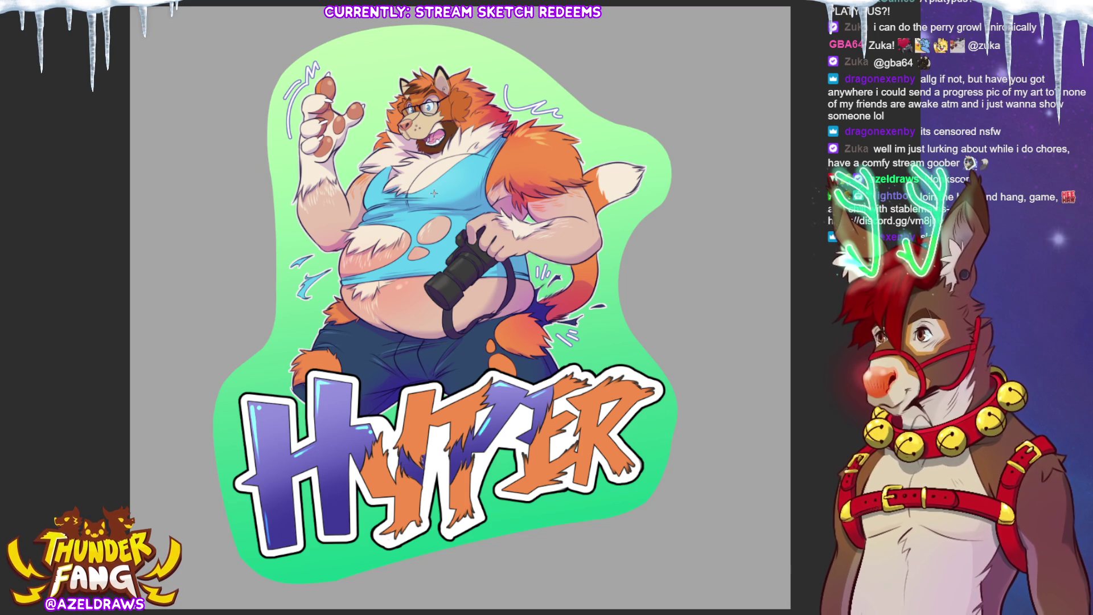
left_click_drag(367, 96, 376, 117)
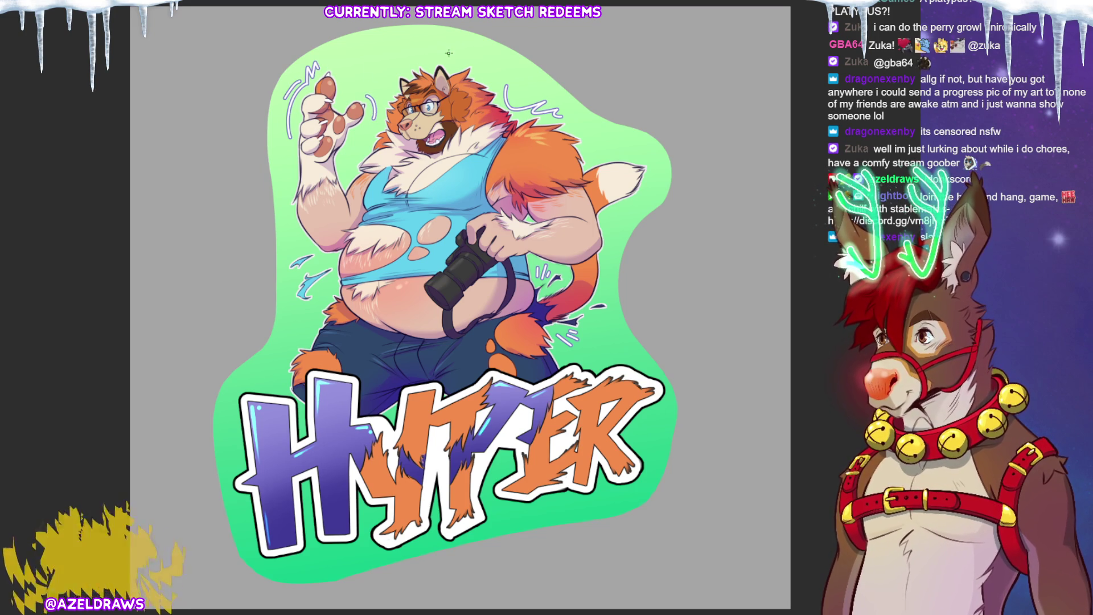
mouse_move(387, 84)
left_mouse_down()
mouse_move(399, 48)
mouse_move(426, 61)
left_mouse_up()
key("ctrl+z")
mouse_move(380, 89)
left_mouse_down()
mouse_move(382, 60)
mouse_move(410, 67)
mouse_move(422, 55)
left_mouse_up()
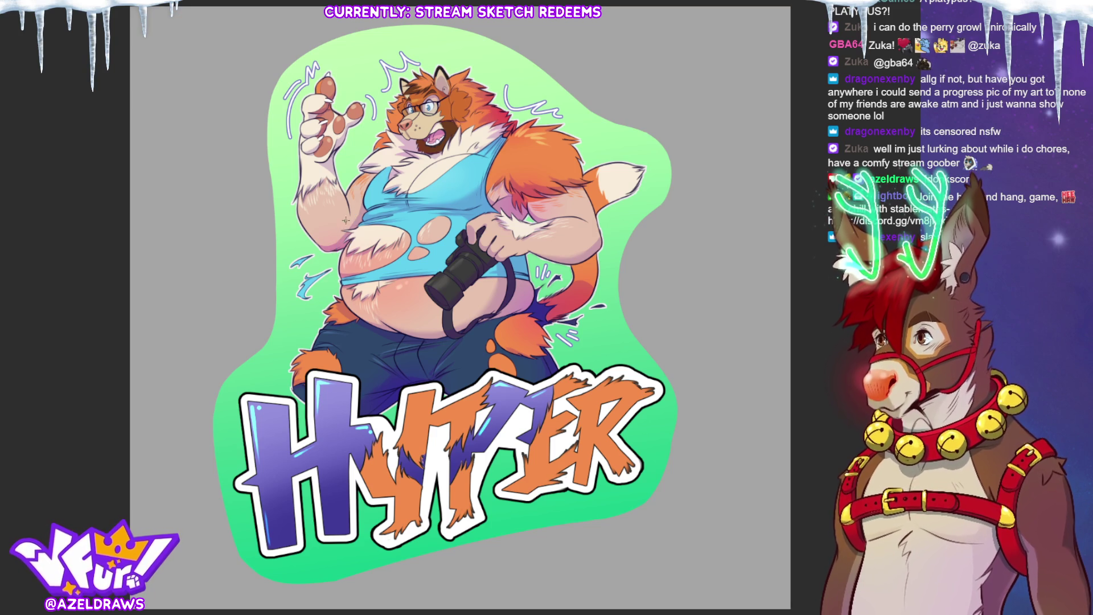
Add motion lines beside the raised arm and the belly's left side, undoing the belly lines.
mouse_move(350, 216)
left_mouse_down()
mouse_move(326, 259)
mouse_move(333, 231)
mouse_move(321, 248)
left_mouse_up()
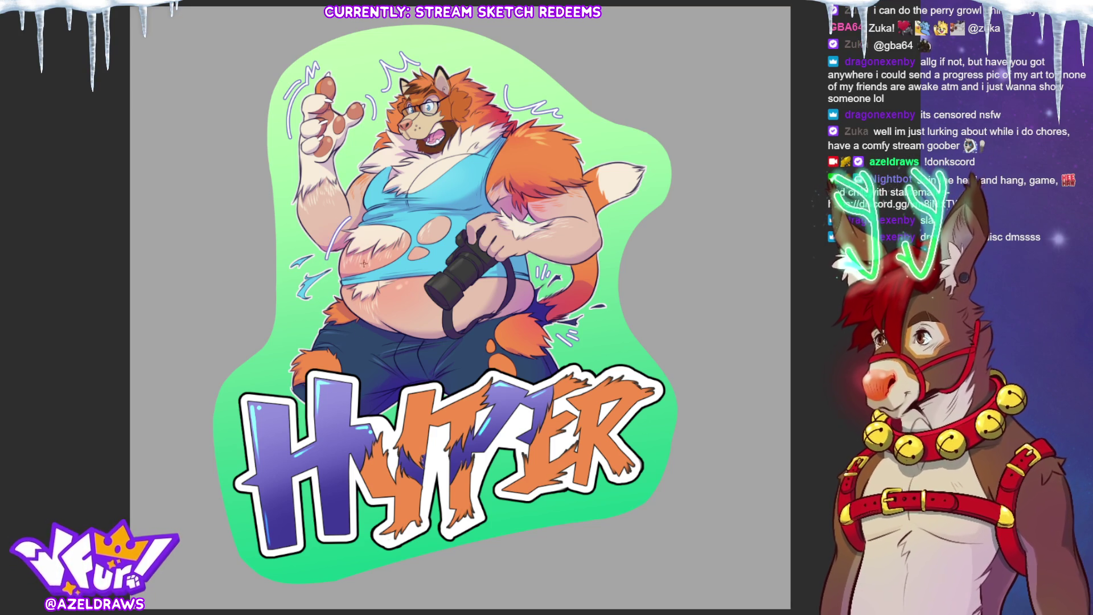
left_click_drag(349, 302, 324, 322)
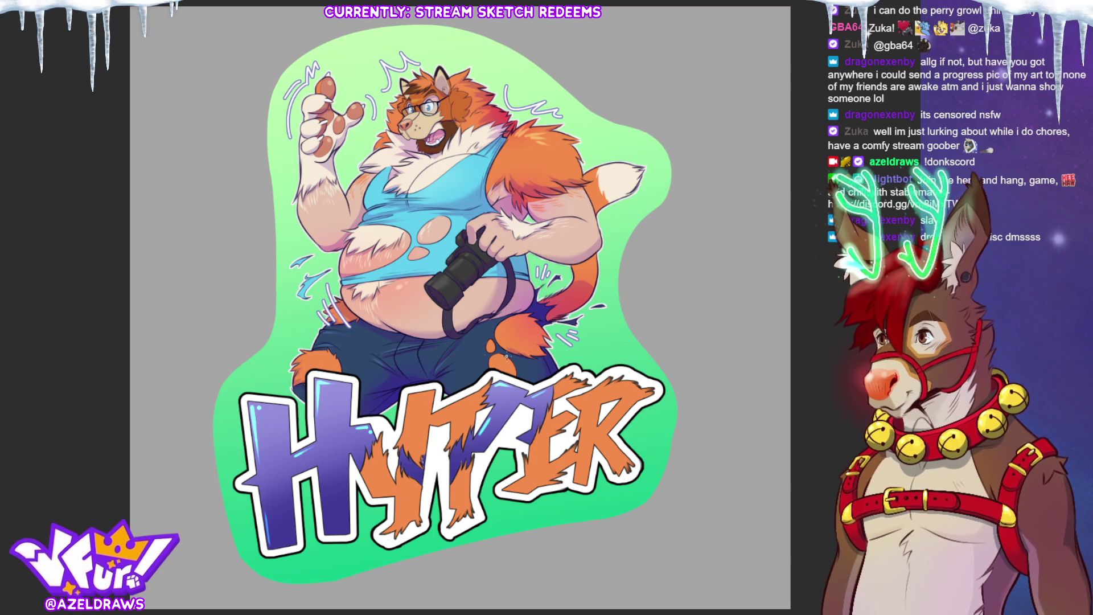
key("ctrl+z")
Redraw the belly motion lines and add a small motion mark beside the hip.
mouse_move(329, 284)
left_mouse_down()
mouse_move(353, 325)
mouse_move(323, 323)
mouse_move(328, 304)
mouse_move(340, 321)
left_mouse_up()
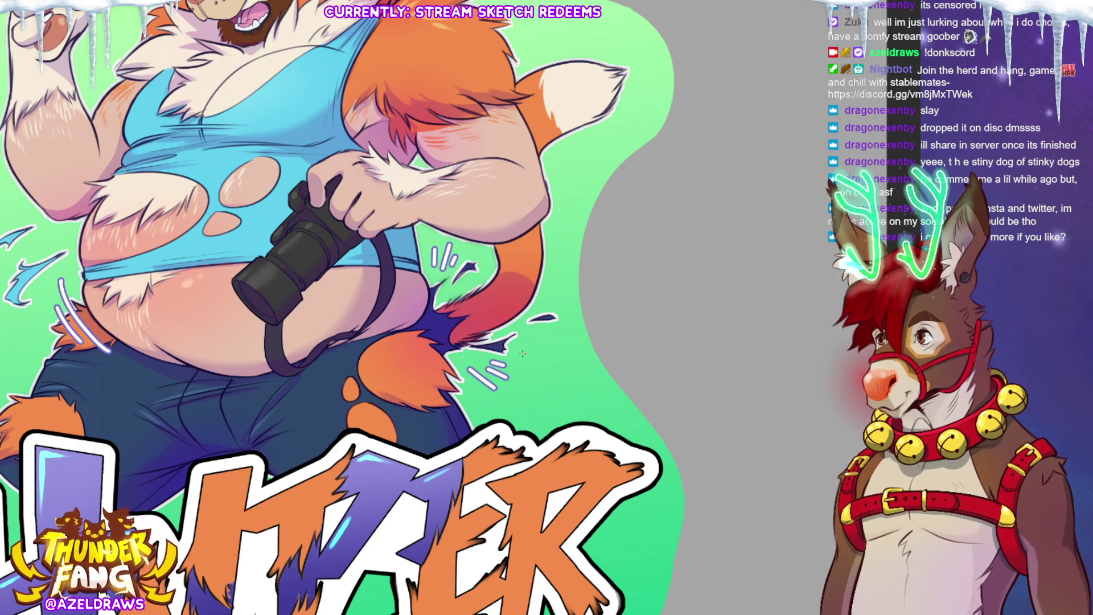
mouse_move(519, 348)
left_mouse_down()
mouse_move(523, 366)
mouse_move(512, 346)
mouse_move(521, 356)
left_mouse_up()
key("ctrl+z")
key("ctrl+z")
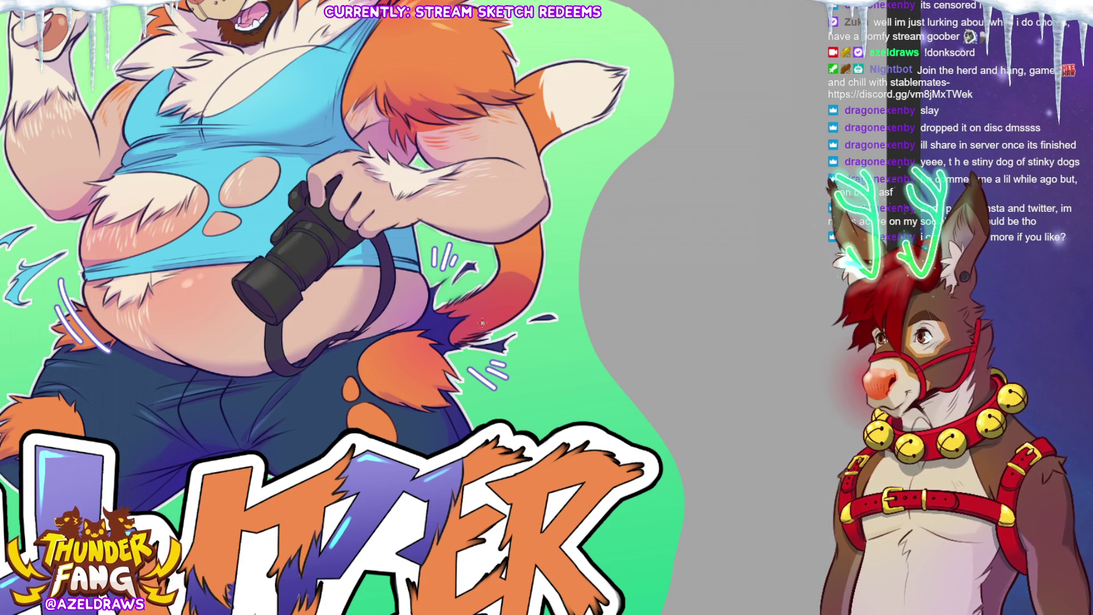
mouse_move(516, 344)
left_mouse_down()
mouse_move(515, 360)
mouse_move(519, 349)
mouse_move(526, 359)
mouse_move(563, 322)
left_mouse_up()
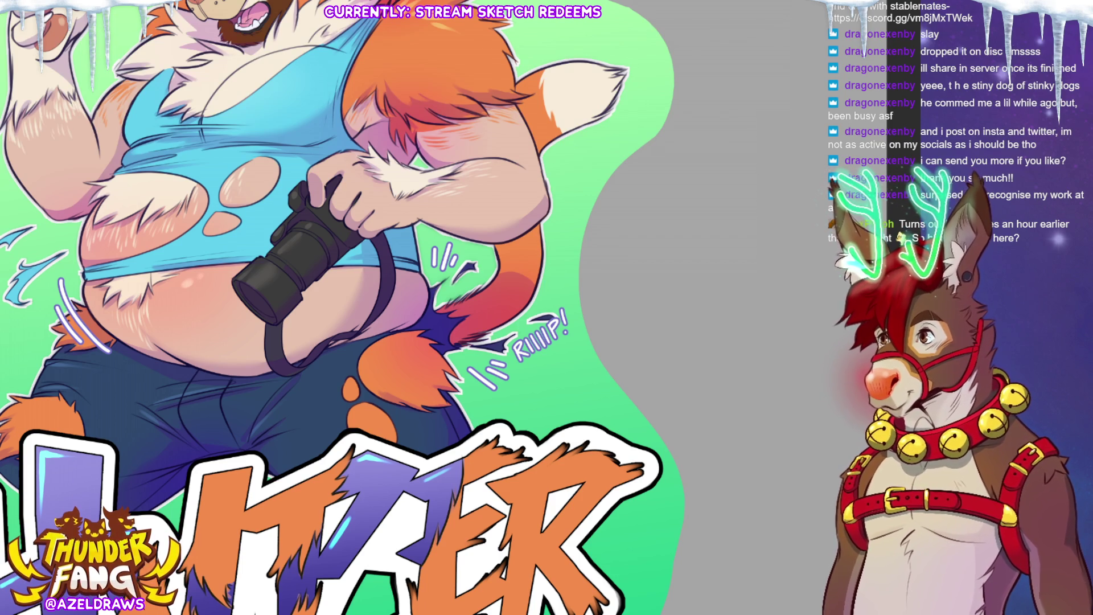
Shift the RIIIP! lettering slightly up and to the right.
key("ctrl+t")
left_click_drag(550, 348, 558, 342)
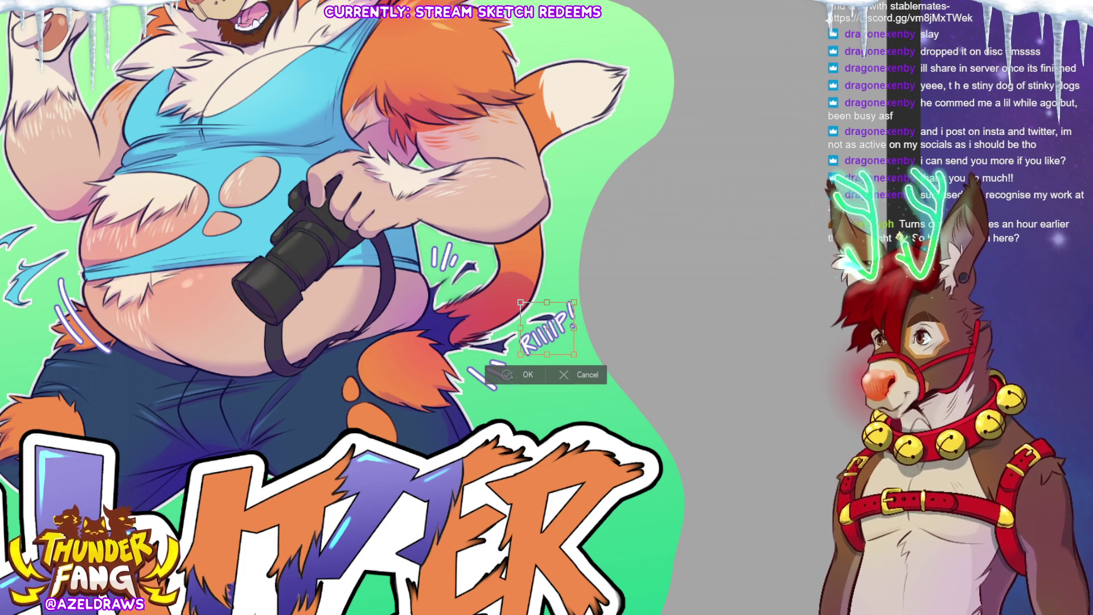
left_click(507, 372)
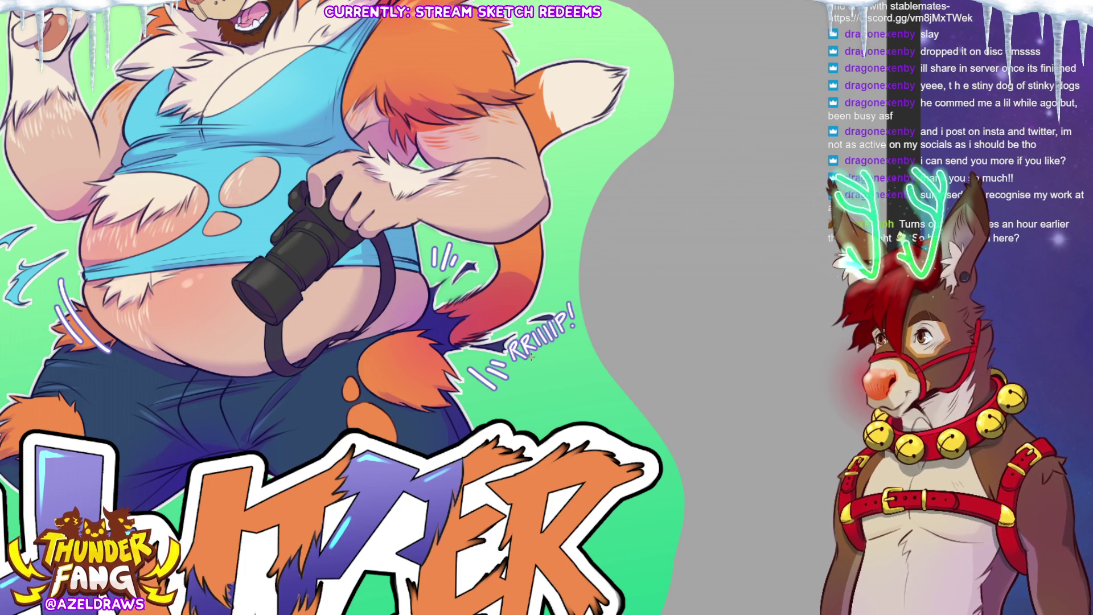
Try adding an extra R before RIIIP!, undoing and redrawing it several times.
mouse_move(508, 349)
left_mouse_down()
mouse_move(512, 364)
mouse_move(509, 344)
mouse_move(526, 357)
mouse_move(511, 361)
mouse_move(518, 345)
mouse_move(510, 354)
left_mouse_up()
key("ctrl+z")
key("ctrl+z")
key("ctrl+z")
left_click_drag(511, 353, 525, 358)
key("ctrl+z")
key("ctrl+z")
key("ctrl+z")
mouse_move(505, 364)
left_mouse_down()
mouse_move(510, 346)
mouse_move(527, 359)
left_mouse_up()
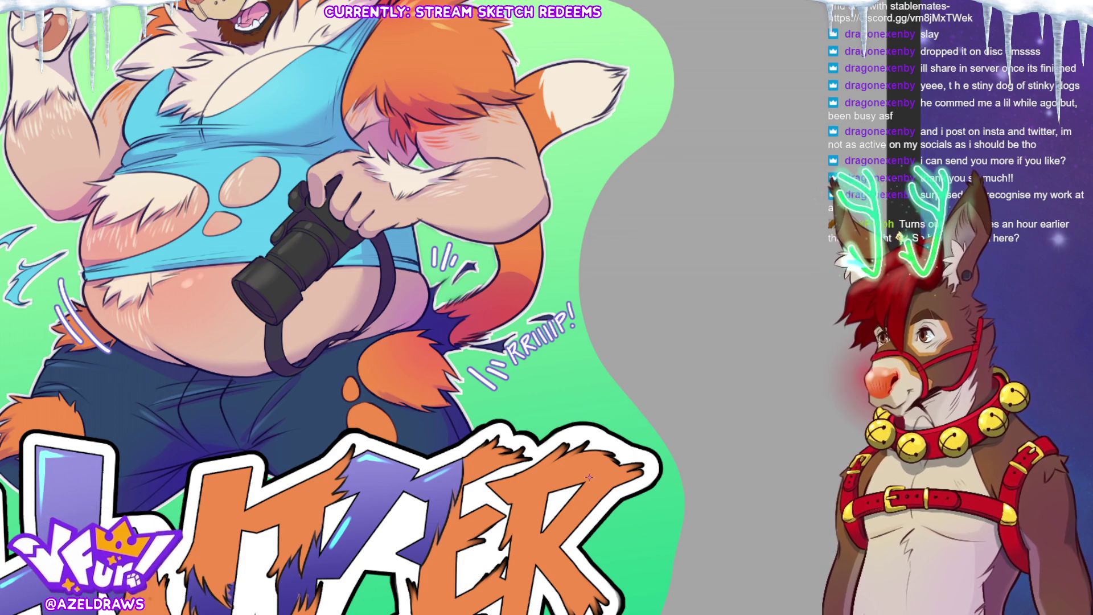
Clear the RIIIP! lettering and begin hand-lettering FWOMP! beside the tail.
key("ctrl+z")
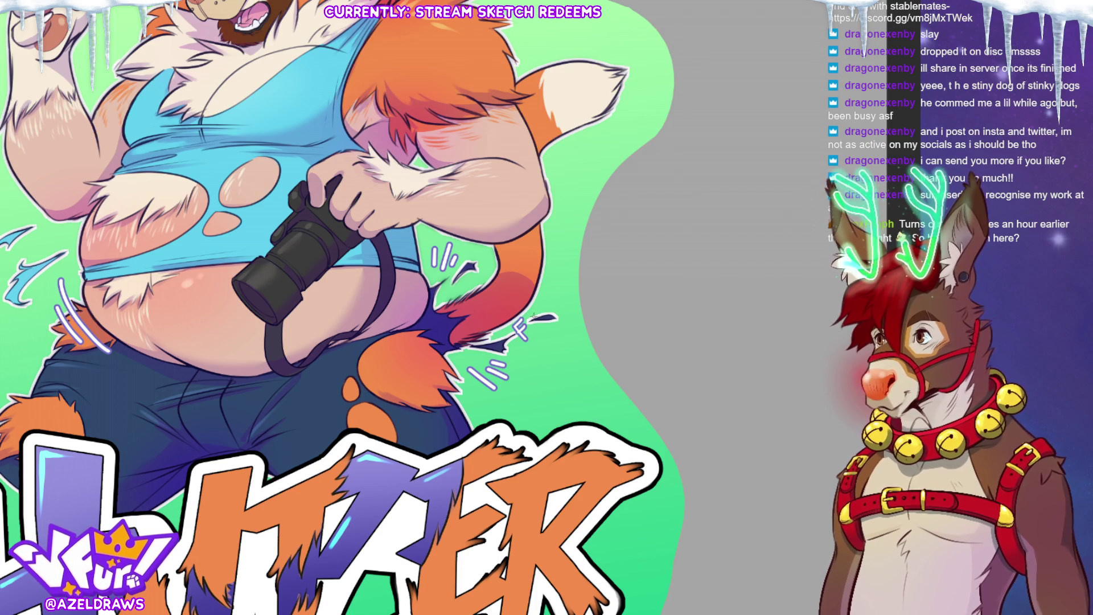
mouse_move(528, 329)
left_mouse_down()
mouse_move(539, 313)
mouse_move(547, 322)
mouse_move(541, 304)
mouse_move(563, 283)
mouse_move(551, 255)
mouse_move(569, 267)
left_mouse_up()
Nudge the FWOMP! lettering slightly right, confirm it, and zoom out to the whole character.
key("ctrl+t")
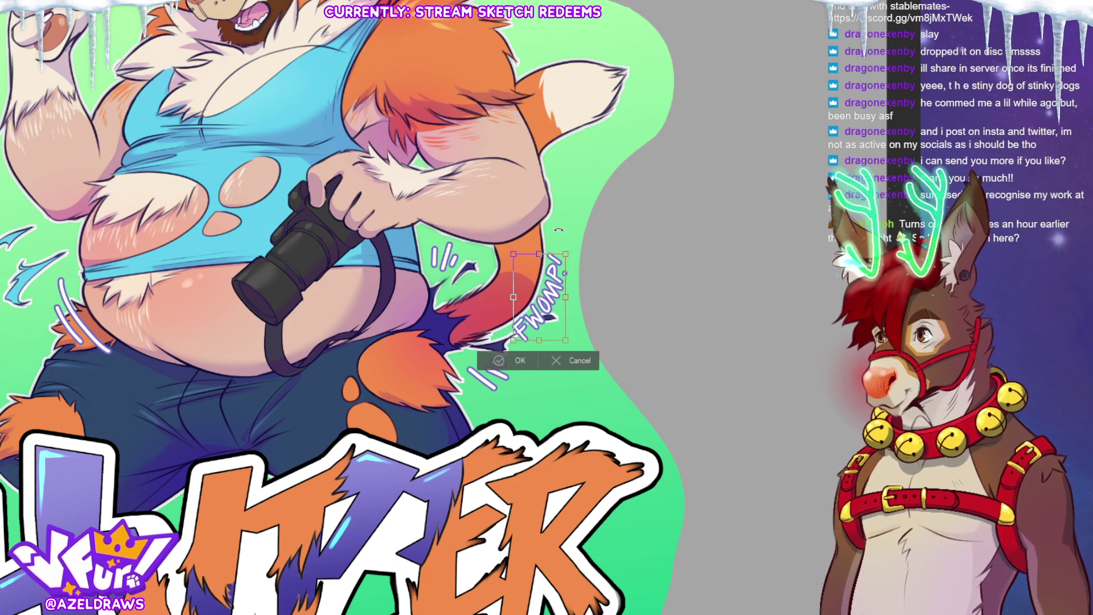
left_click_drag(555, 309, 559, 312)
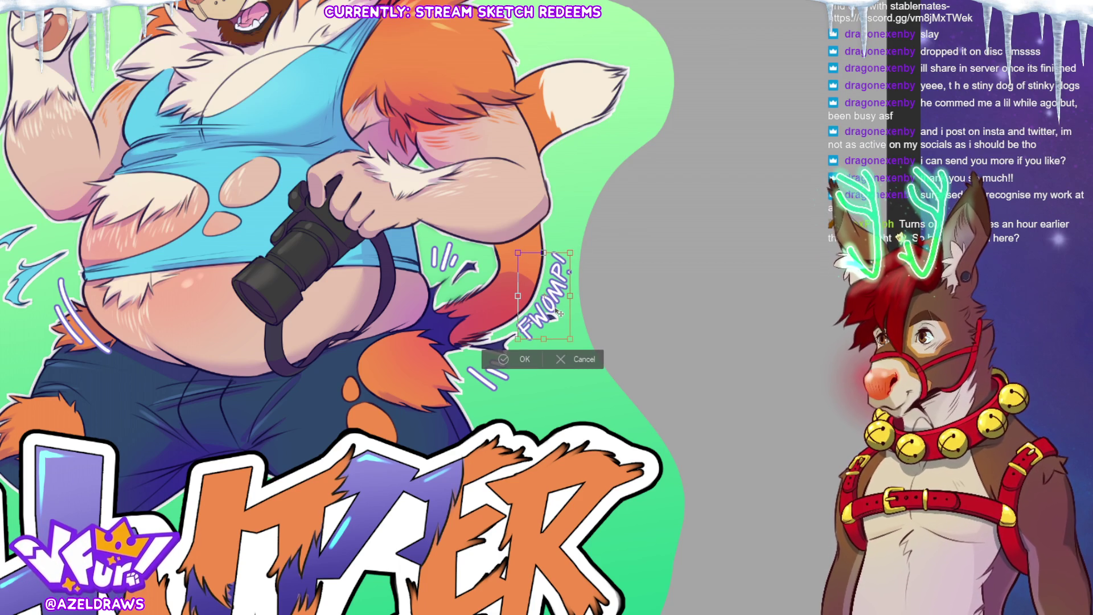
left_click(510, 361)
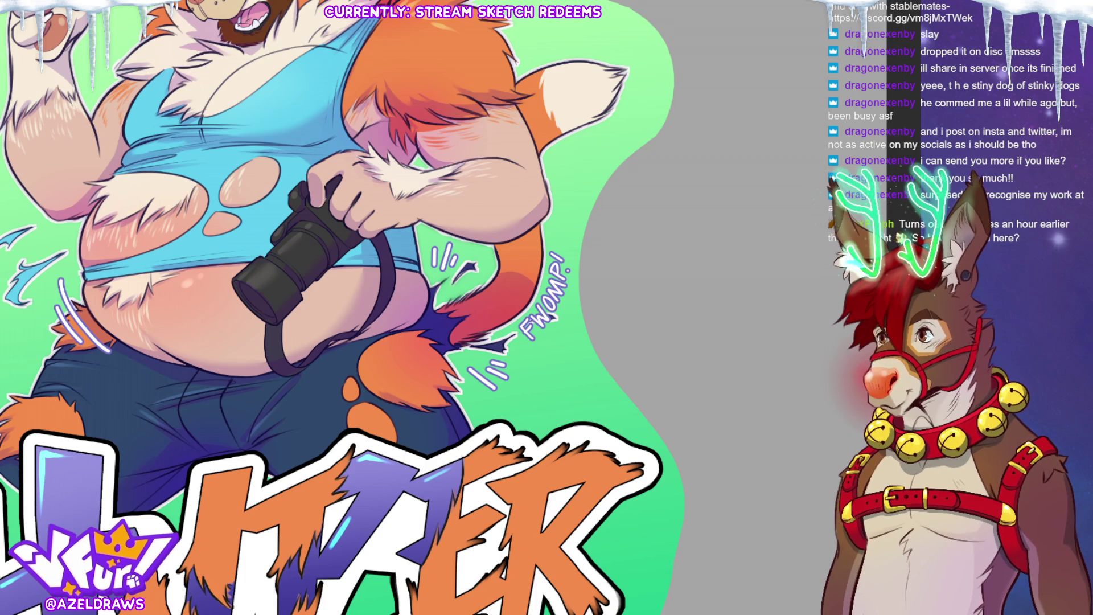
key("ctrl+0")
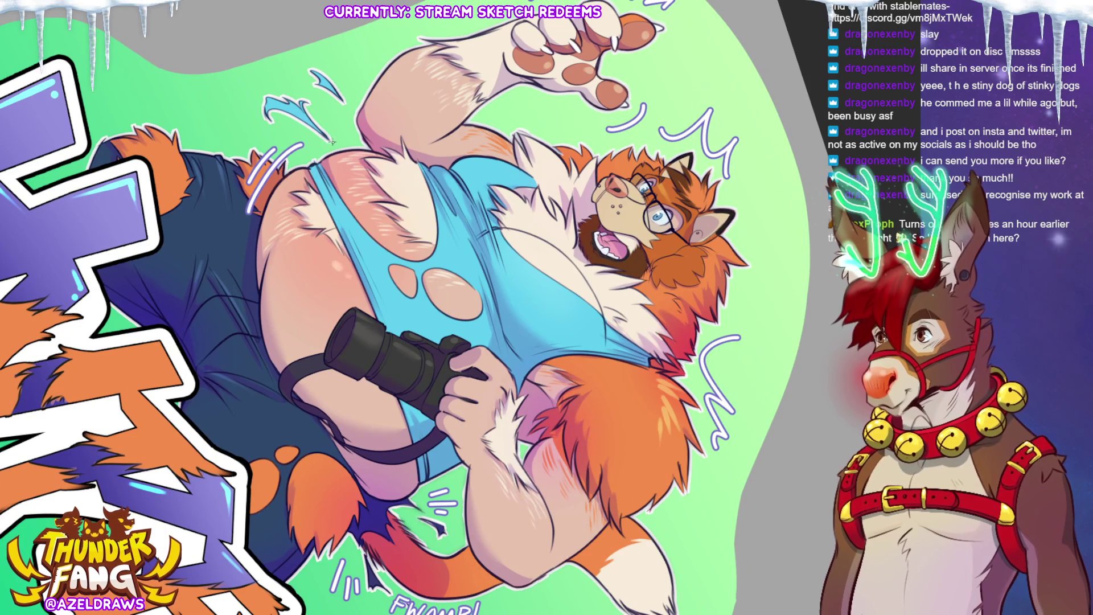
Letter BWOMPH above the belly and erase the messy OM letters.
mouse_move(336, 132)
left_mouse_down()
mouse_move(335, 148)
mouse_move(358, 147)
mouse_move(367, 131)
mouse_move(382, 149)
mouse_move(387, 132)
mouse_move(389, 153)
left_mouse_up()
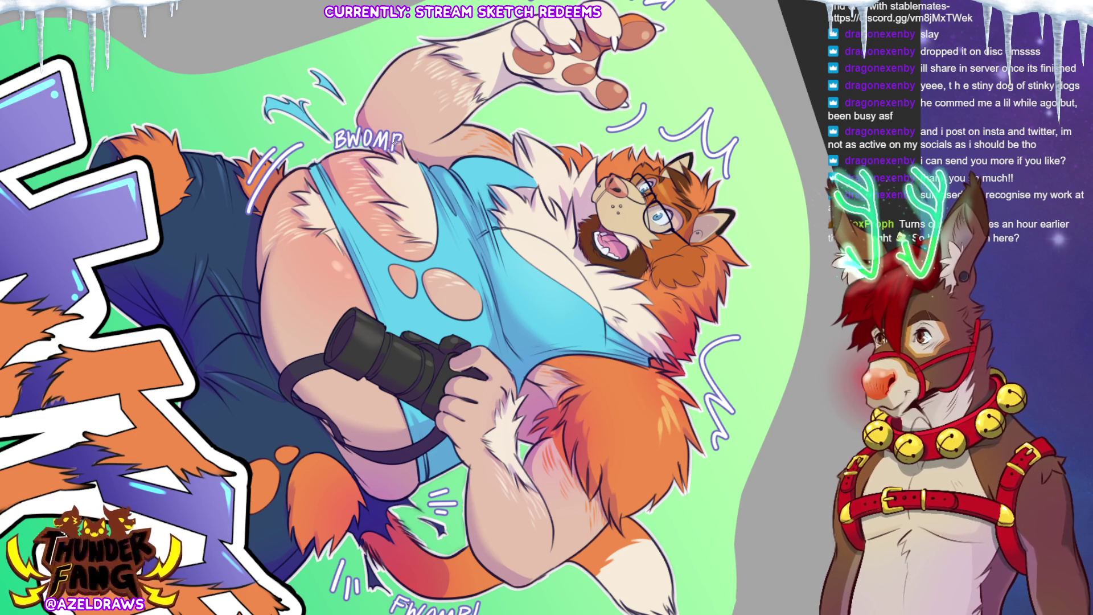
key("e")
mouse_move(404, 142)
left_mouse_down()
mouse_move(417, 135)
mouse_move(404, 156)
mouse_move(420, 155)
left_mouse_up()
key("ctrl+t")
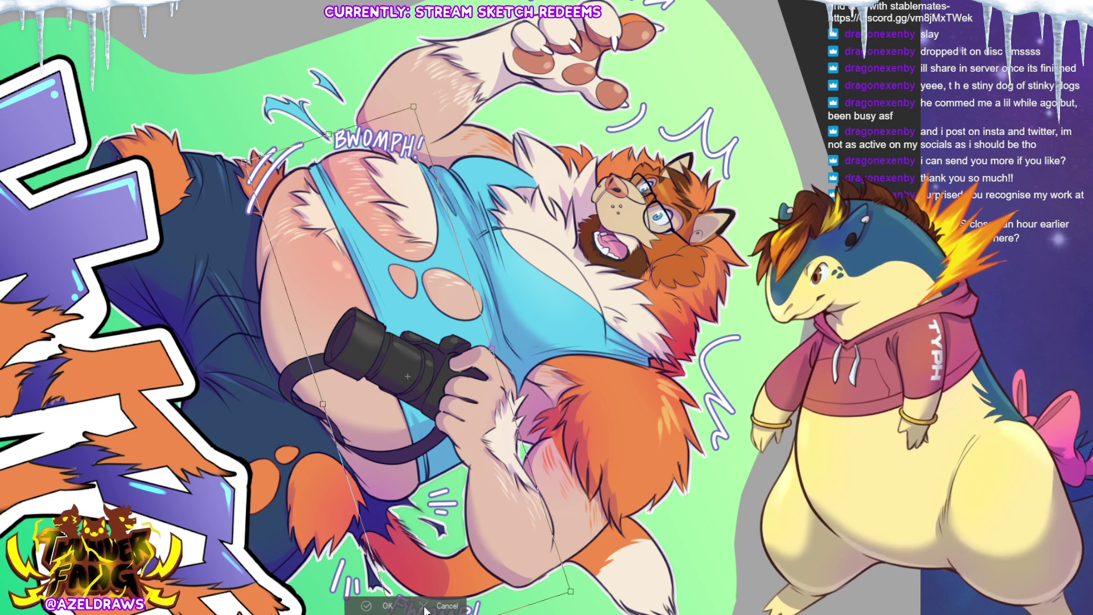
key("Return")
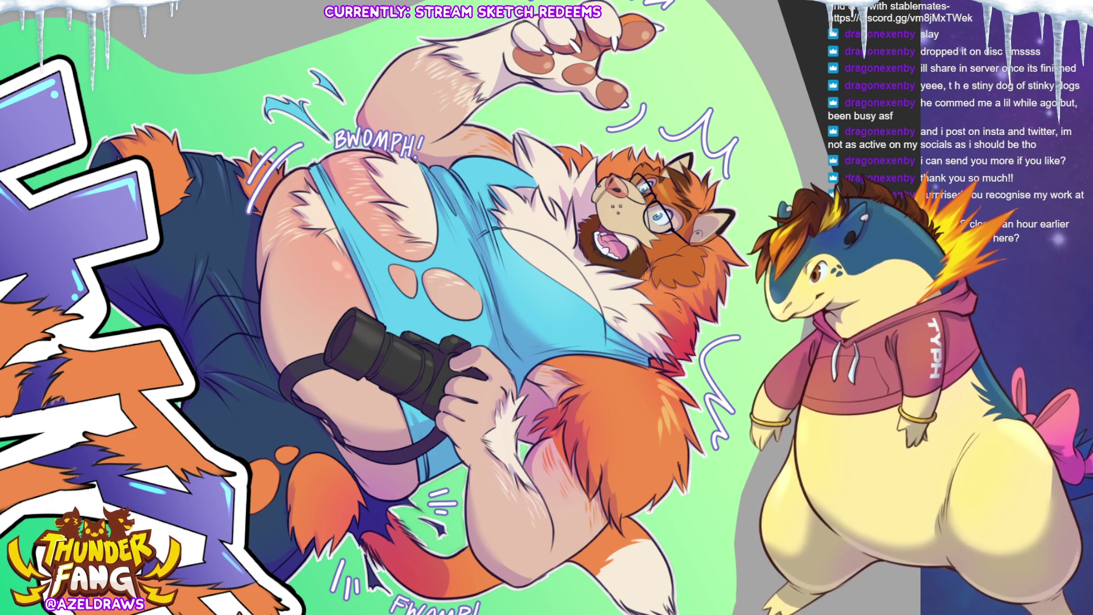
Lasso BWOMPH, then move and rotate it clockwise to follow the body.
mouse_move(365, 103)
left_mouse_down()
mouse_move(393, 196)
mouse_move(417, 159)
mouse_move(470, 126)
mouse_move(319, 130)
mouse_move(344, 148)
left_mouse_up()
key("ctrl+t")
mouse_move(410, 133)
left_mouse_down()
mouse_move(413, 87)
mouse_move(425, 114)
mouse_move(401, 137)
mouse_move(436, 106)
left_mouse_up()
left_click_drag(338, 188, 336, 189)
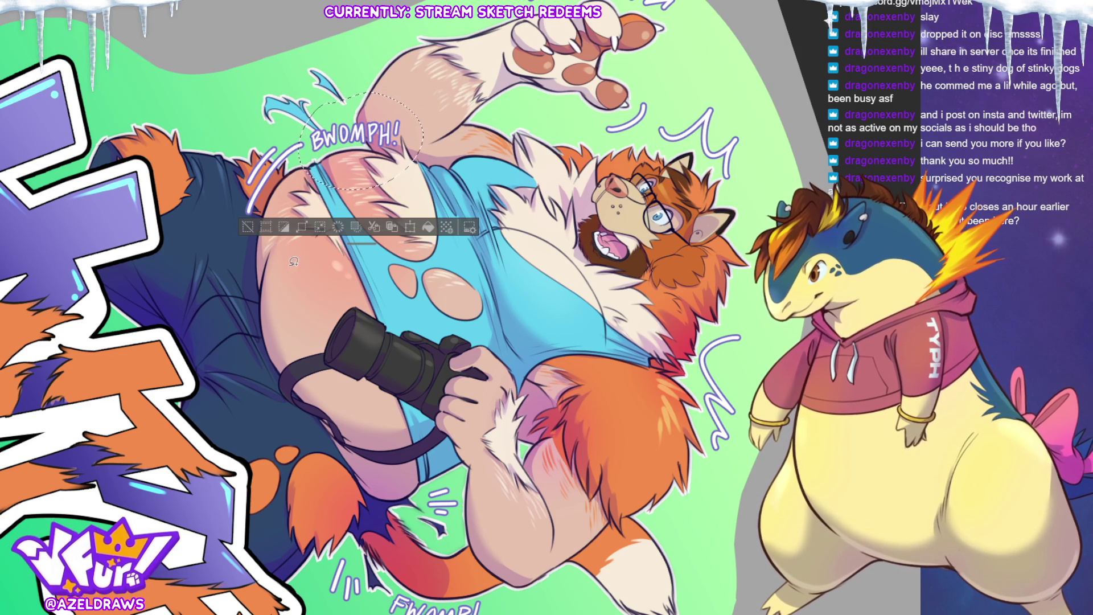
mouse_move(449, 167)
left_mouse_down()
mouse_move(444, 184)
mouse_move(512, 151)
mouse_move(436, 136)
left_mouse_up()
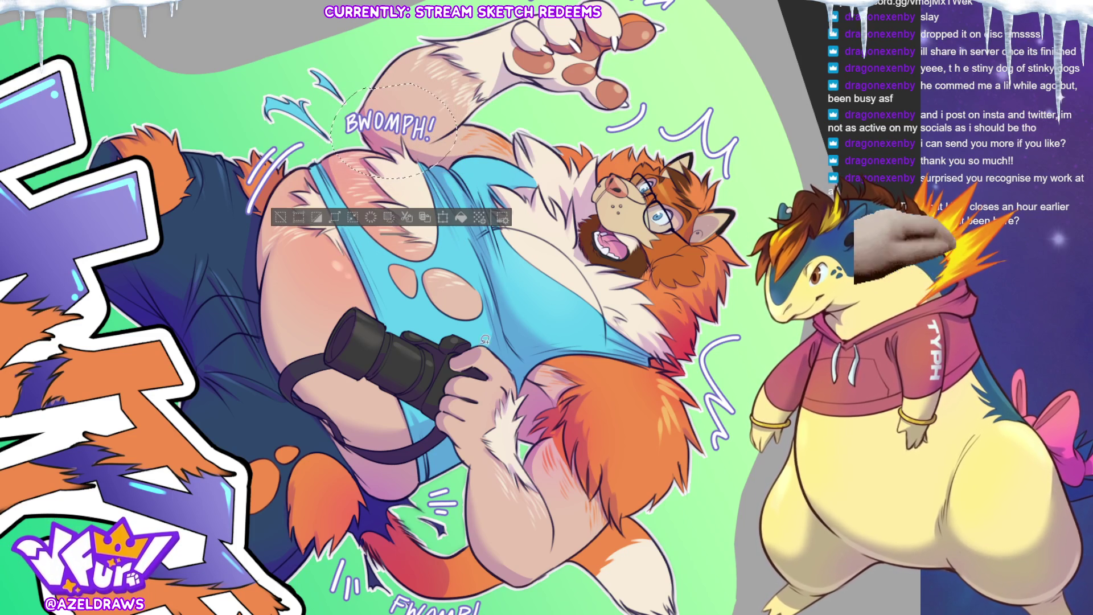
left_click(285, 222)
key("ctrl+0")
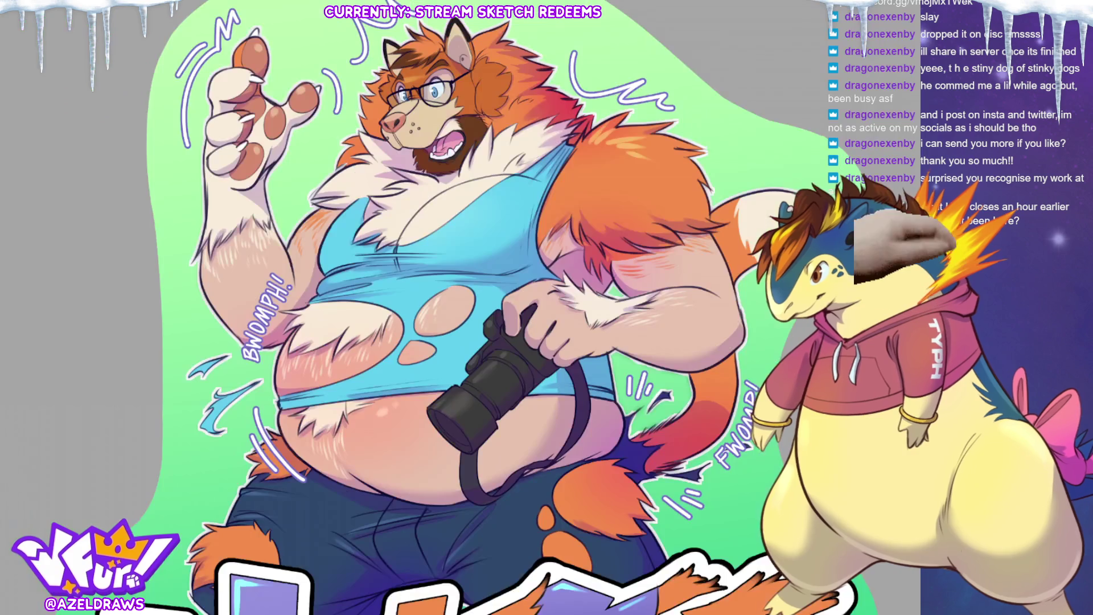
Fit the whole sticker, including the HYPER lettering, to the window.
key("ctrl+0")
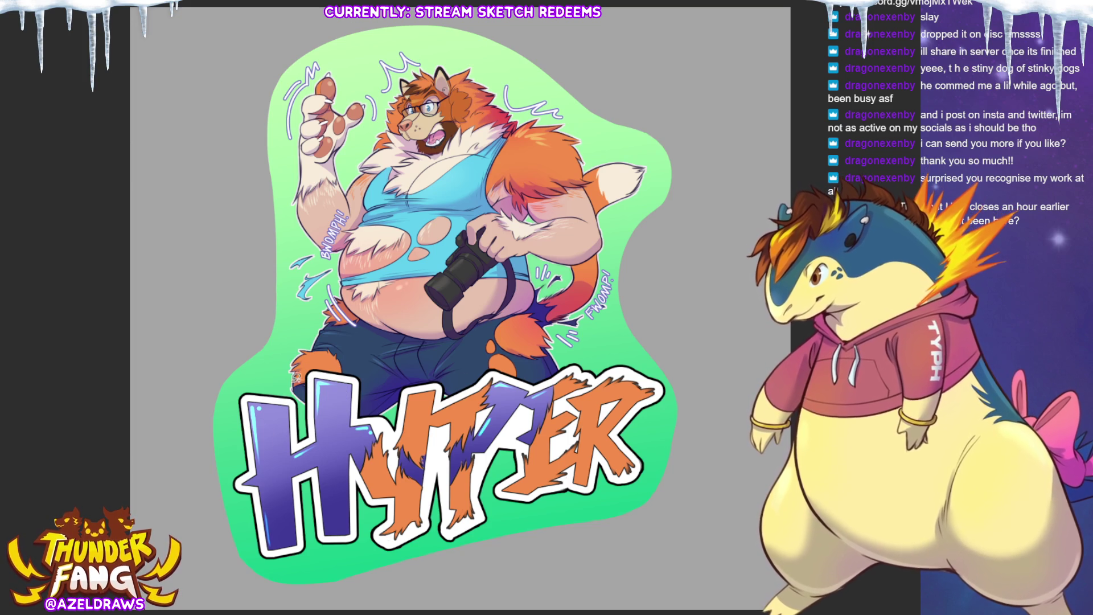
mouse_move(296, 387)
left_mouse_down()
mouse_move(293, 424)
mouse_move(336, 409)
mouse_move(332, 387)
left_mouse_up()
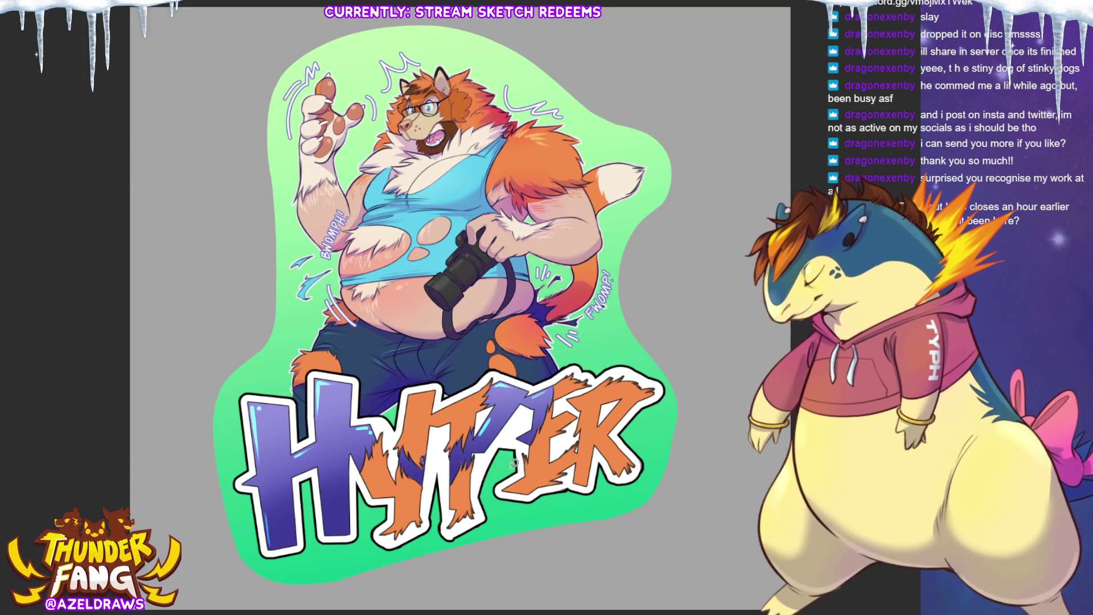
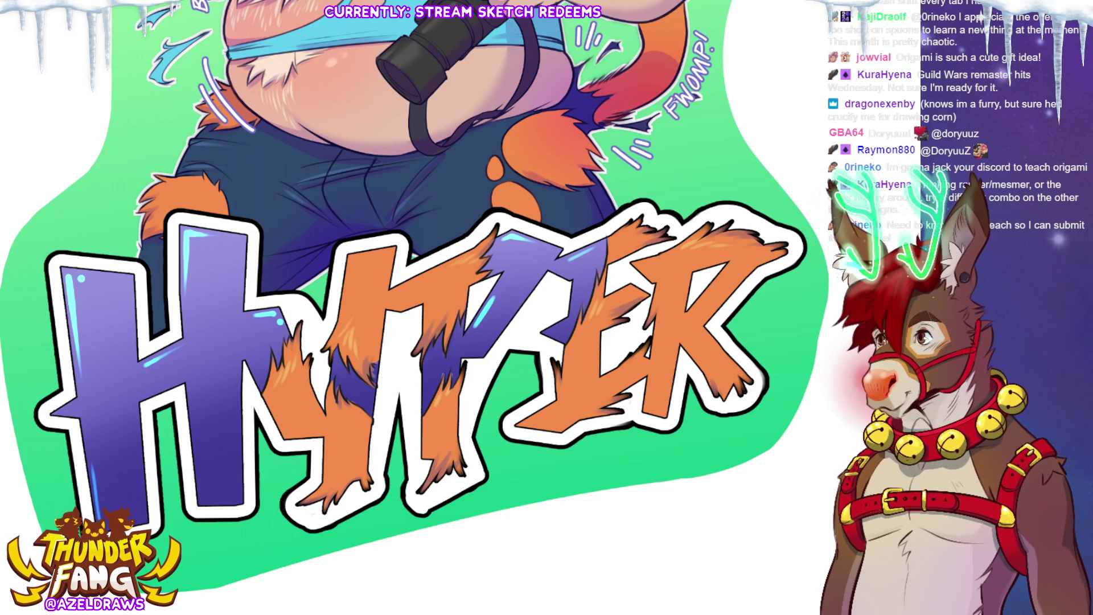
Zoom out to fit the artwork, then sketch a first oval on the blank grey canvas.
key("ctrl+0")
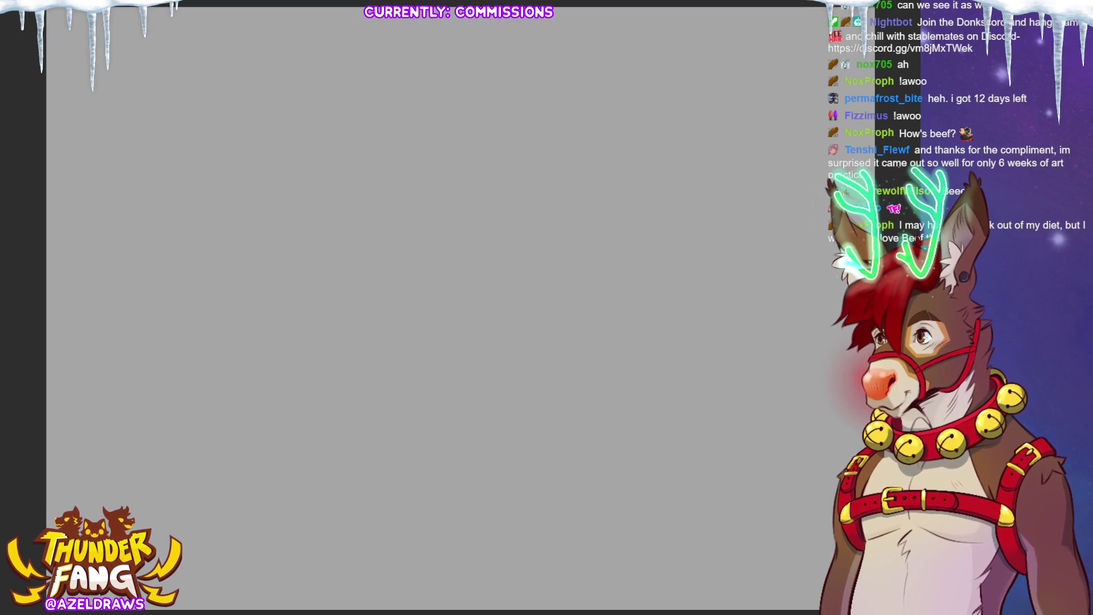
left_click_drag(261, 135, 279, 144)
Undo the first oval and begin the head circle with one curved stroke.
key("ctrl+z")
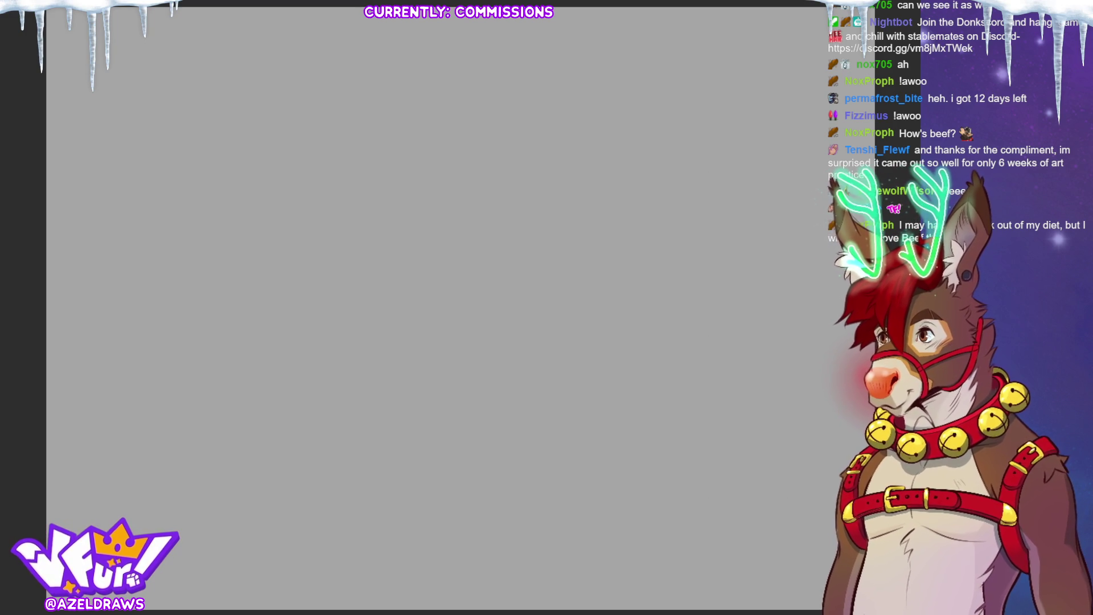
left_click_drag(301, 100, 259, 176)
Add arcs with vertical and horizontal guides over the head circle, undoing strays left of it.
mouse_move(340, 116)
left_mouse_down()
mouse_move(271, 164)
mouse_move(302, 105)
left_mouse_up()
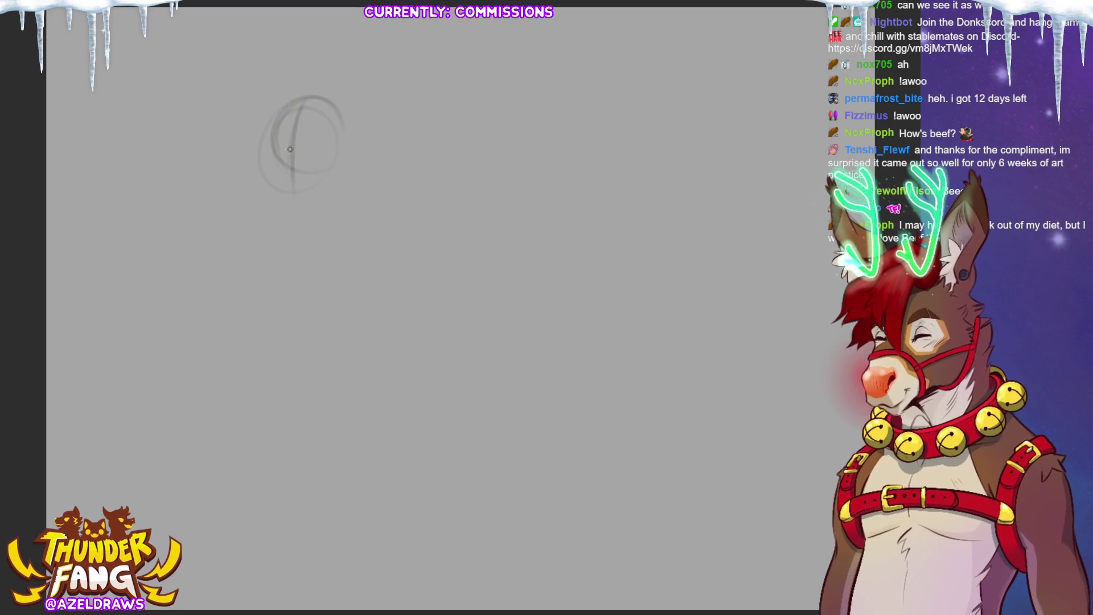
left_click_drag(278, 149, 342, 155)
mouse_move(259, 146)
left_mouse_down()
mouse_move(276, 151)
mouse_move(263, 181)
mouse_move(267, 170)
mouse_move(245, 174)
mouse_move(273, 180)
left_mouse_up()
key("ctrl+z")
key("ctrl+z")
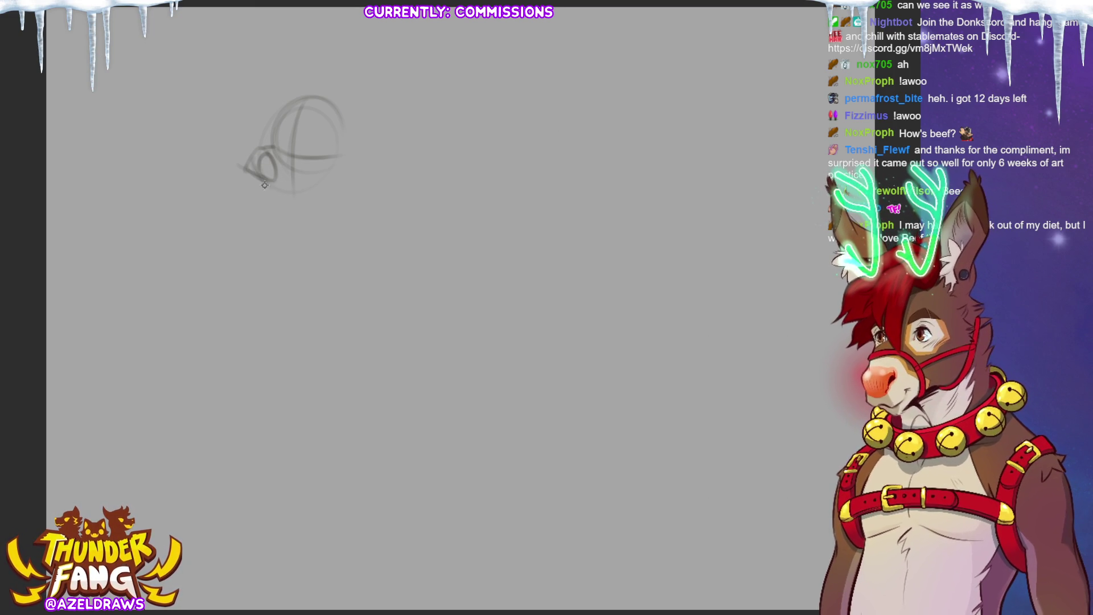
Sketch the snout underside, undo the stray dark stroke, then draw and darken an eye.
mouse_move(272, 184)
left_mouse_down()
mouse_move(291, 192)
mouse_move(316, 163)
left_mouse_up()
key("ctrl+z")
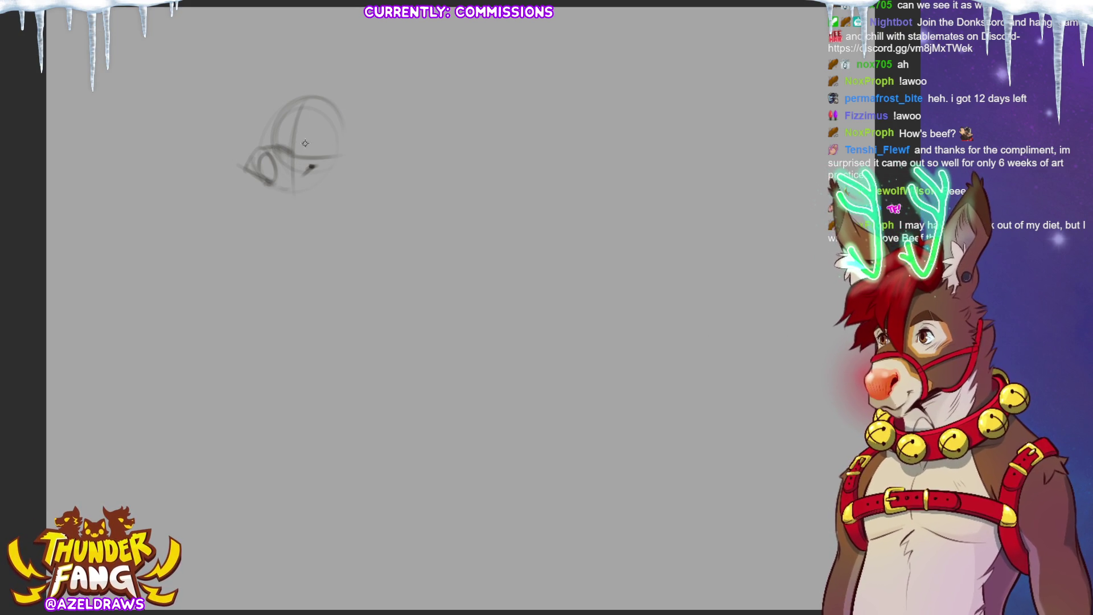
mouse_move(309, 148)
left_mouse_down()
mouse_move(281, 136)
mouse_move(263, 173)
mouse_move(286, 207)
mouse_move(297, 181)
mouse_move(273, 188)
mouse_move(291, 180)
left_mouse_up()
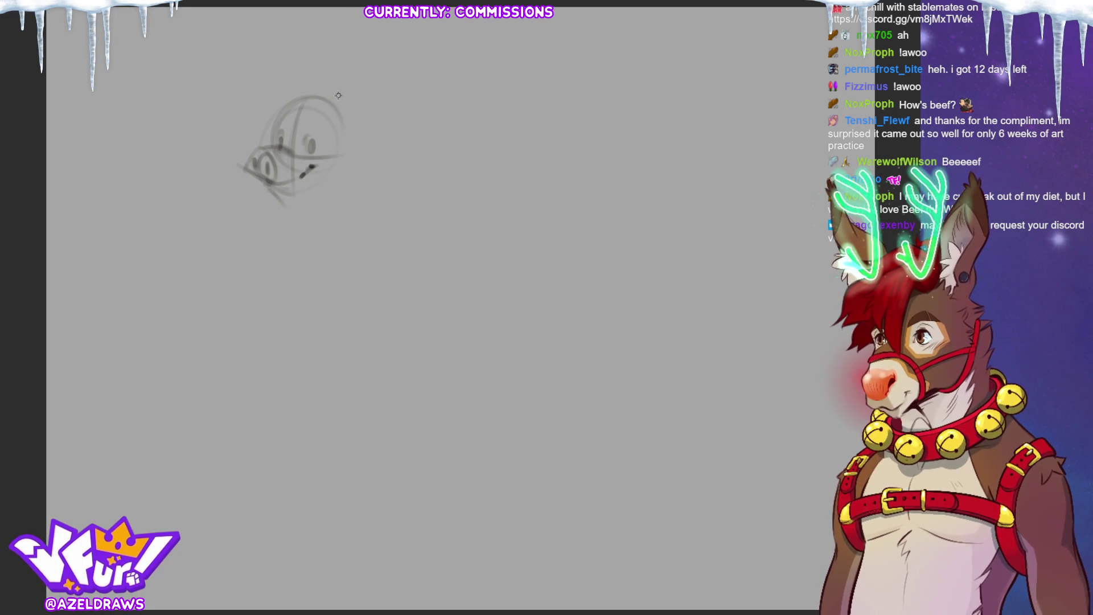
mouse_move(307, 131)
left_mouse_down()
mouse_move(279, 116)
mouse_move(270, 138)
mouse_move(291, 160)
left_mouse_up()
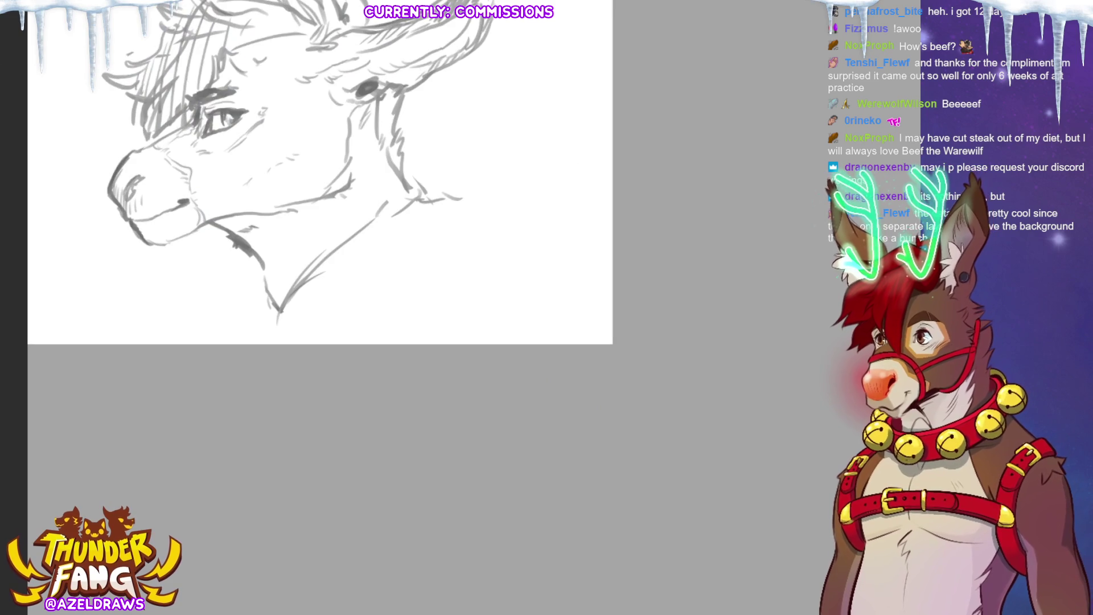
Fit the whole head sketch in view and zoom in slightly.
key("ctrl+0")
scroll(499, 357, "up", 3)
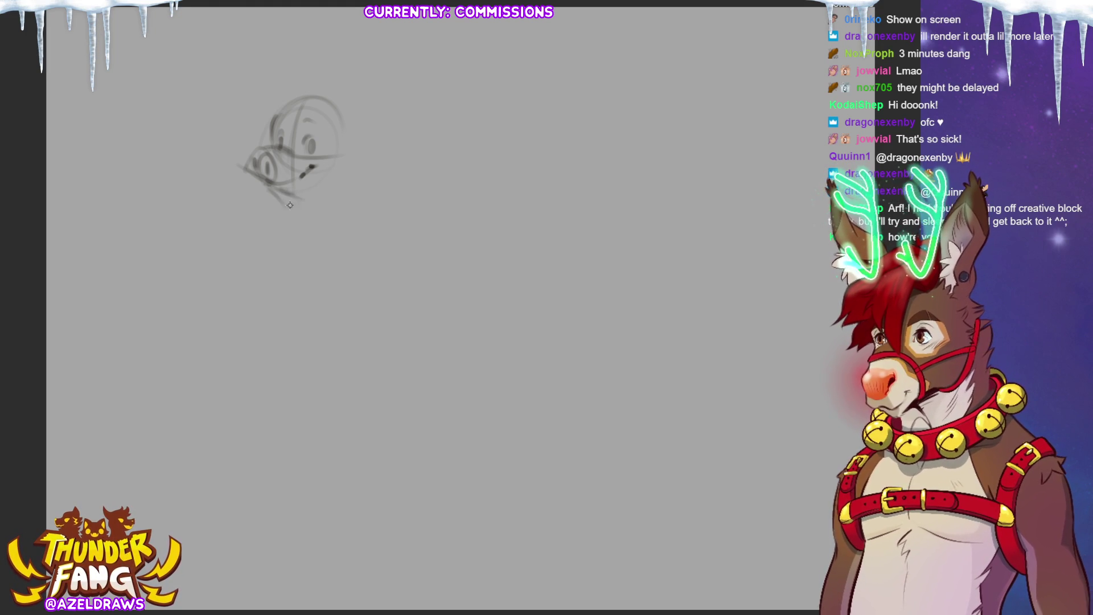
Darken the lower jaw line and strengthen the right side of the head sketch.
left_click_drag(273, 183, 299, 202)
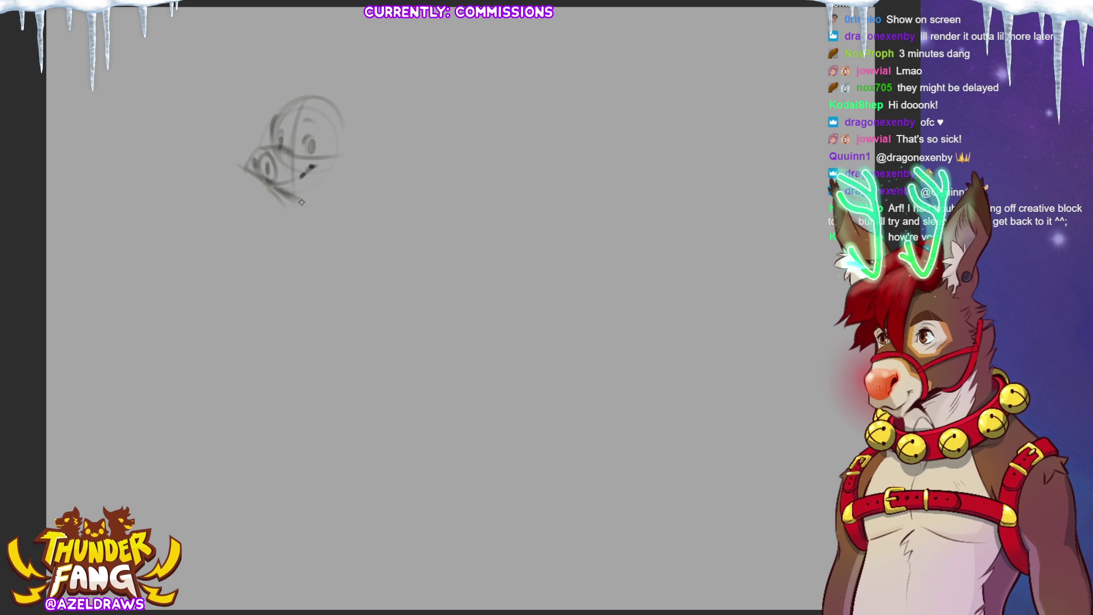
mouse_move(348, 130)
left_mouse_down()
mouse_move(350, 177)
mouse_move(344, 167)
mouse_move(345, 187)
mouse_move(330, 194)
left_mouse_up()
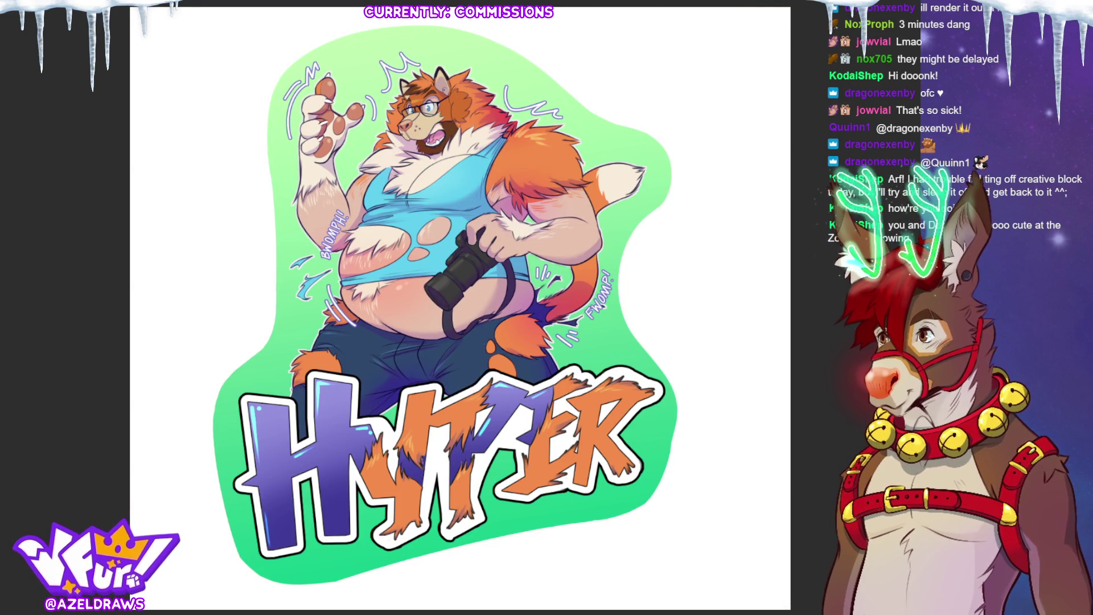
Switch back to the sketch canvas and darken the left side of the head.
key("alt+Tab")
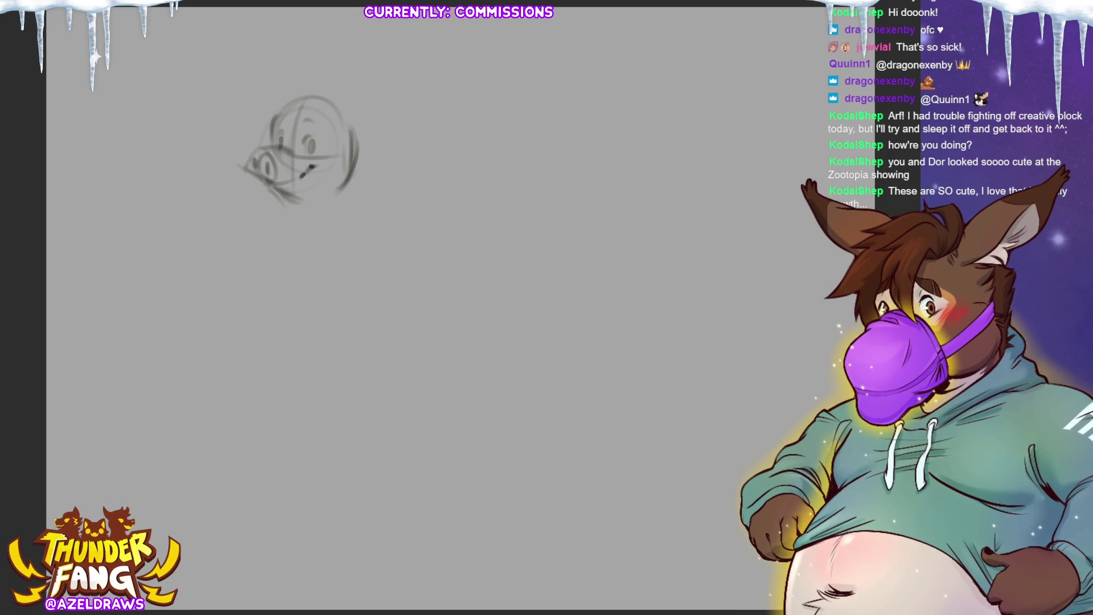
left_click_drag(280, 114, 266, 146)
Darken the bottom jaw line of the head sketch with a single stroke.
mouse_move(286, 198)
left_mouse_down()
mouse_move(313, 202)
mouse_move(340, 188)
mouse_move(315, 189)
mouse_move(357, 170)
mouse_move(356, 135)
left_mouse_up()
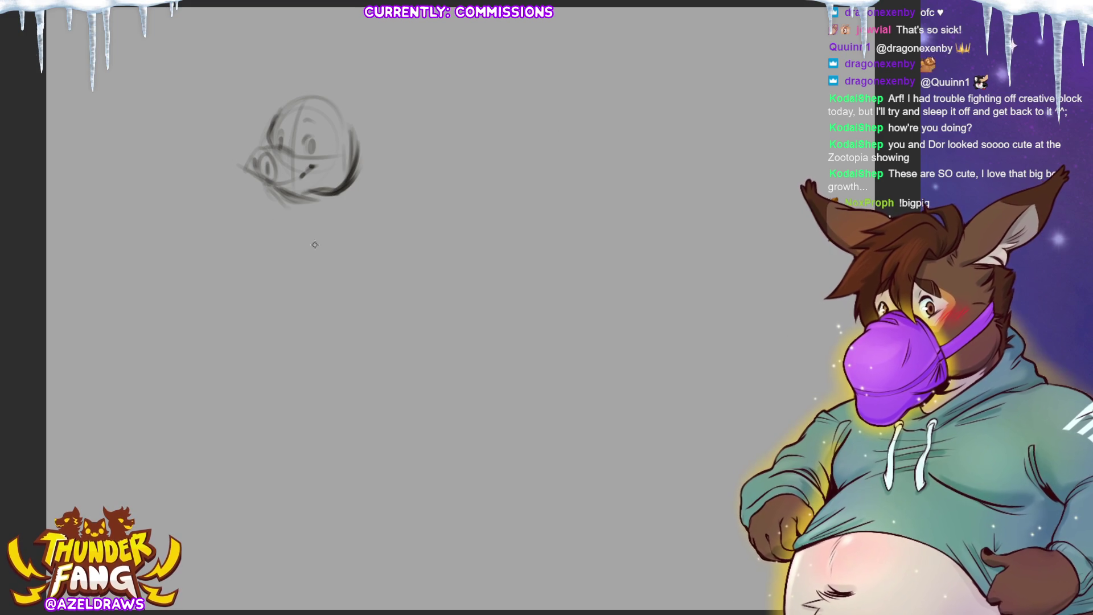